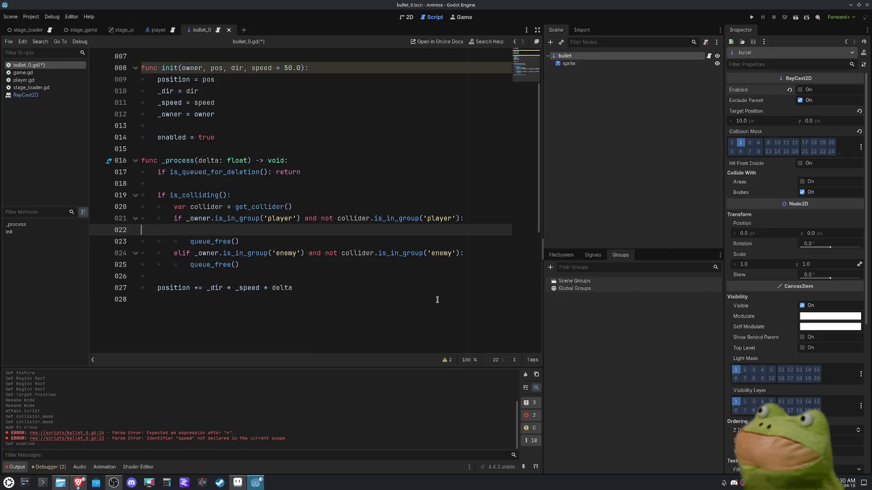
Delete the stray blank line 22 in bullet_0.gd, then go to the empty line after the stages dictionary in game.gd.
key("BackSpace")
key("alt+Left")
key("alt+Left")
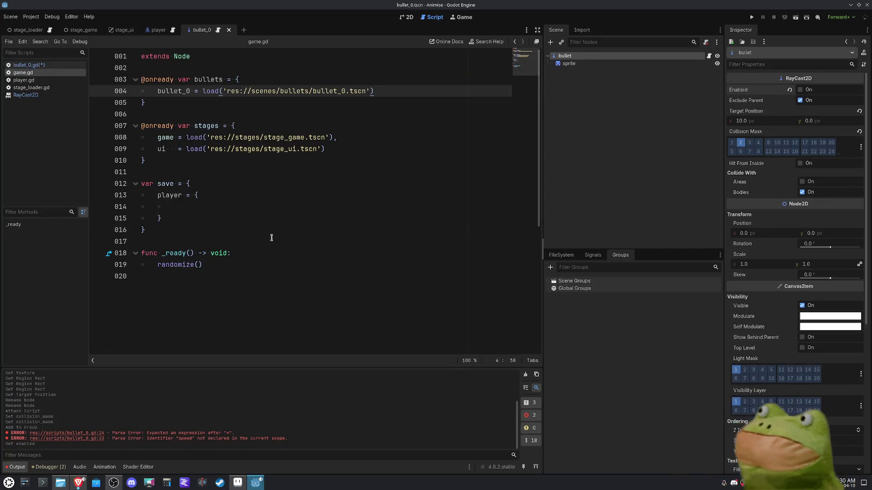
left_click(208, 172)
Insert a new line 12 in game.gd and begin the declaration 'signal unit_hit('.
key("Return")
key("Return")
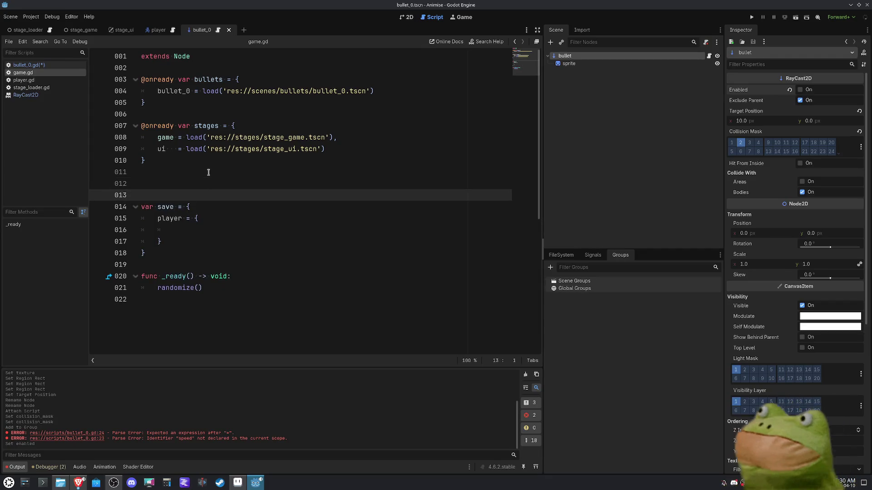
key("Up")
type("signal ")
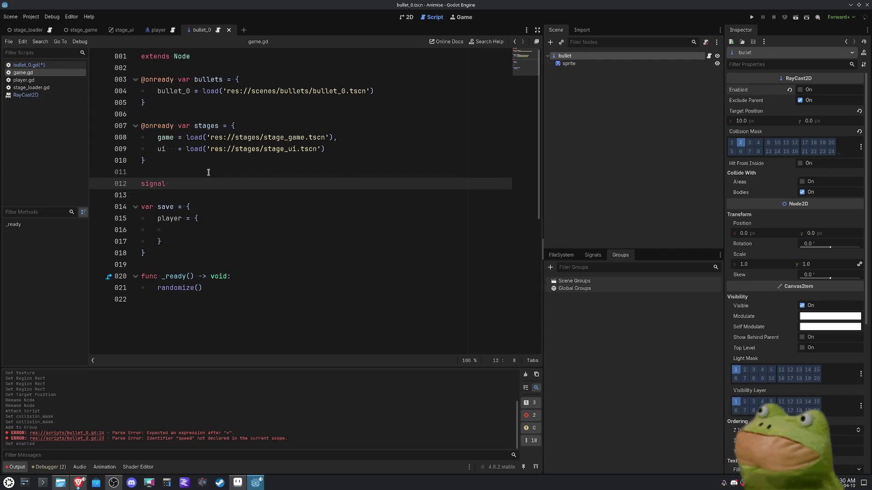
type("unit_hit")
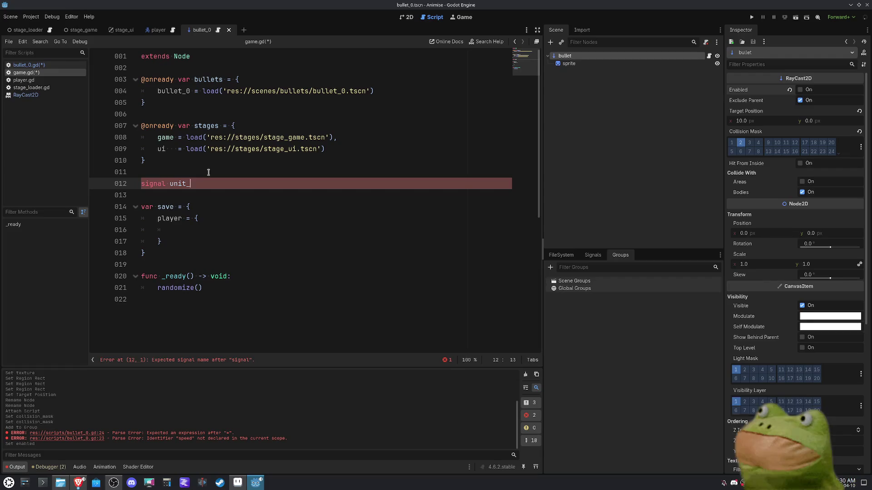
type("(")
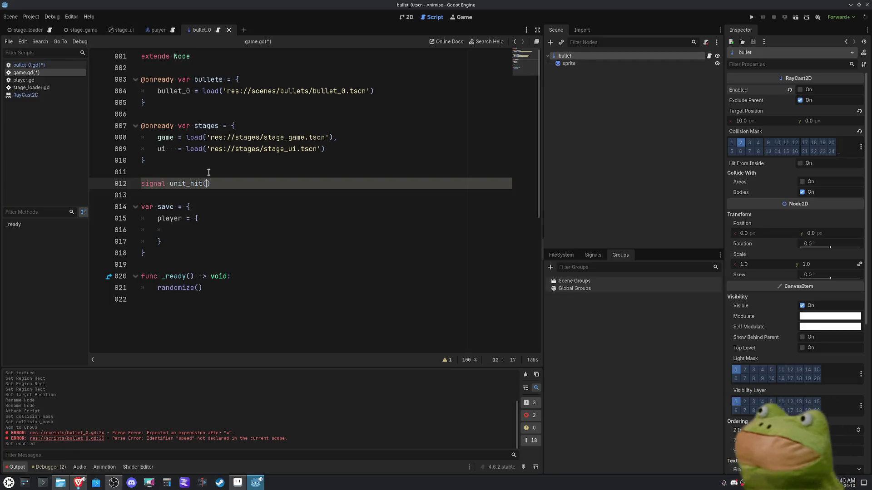
Remove the unit_hit signal line from game.gd.
type("lol")
key("BackSpace")
key("BackSpace")
key("BackSpace")
key("Right")
key("shift+Home")
key("ctrl+c")
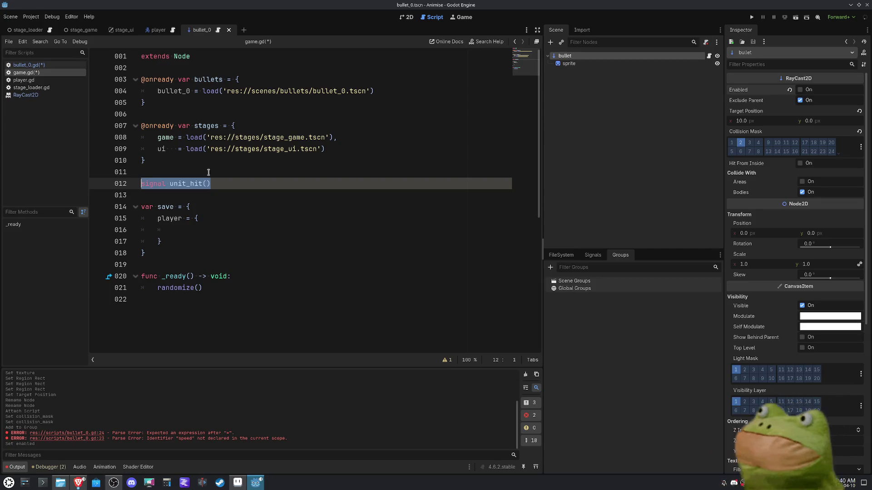
key("BackSpace")
key("BackSpace")
key("BackSpace")
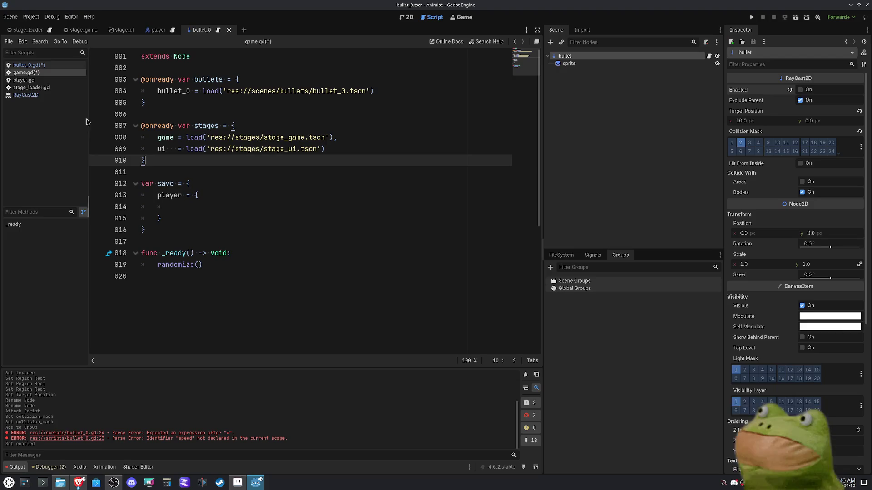
Try declaring signal unit_hit() in player.gd, then delete it again.
left_click(23, 80)
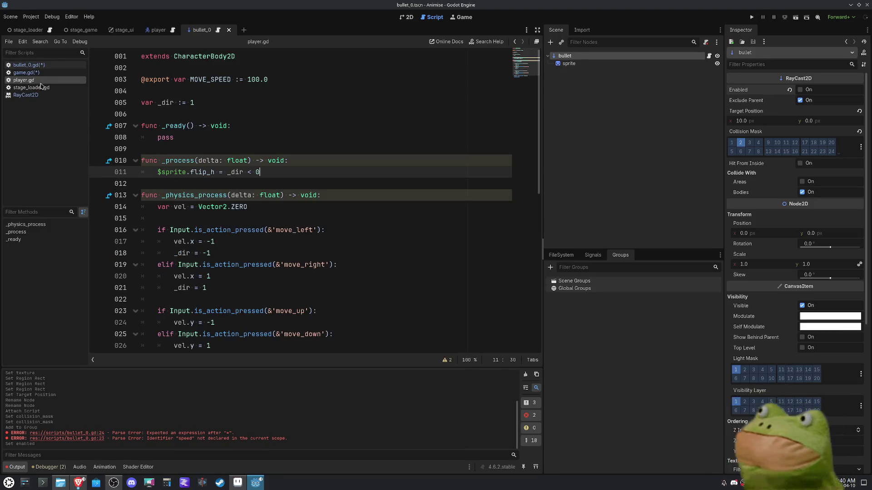
left_click(253, 102)
key("Return")
key("Return")
type("signal unit_hit()")
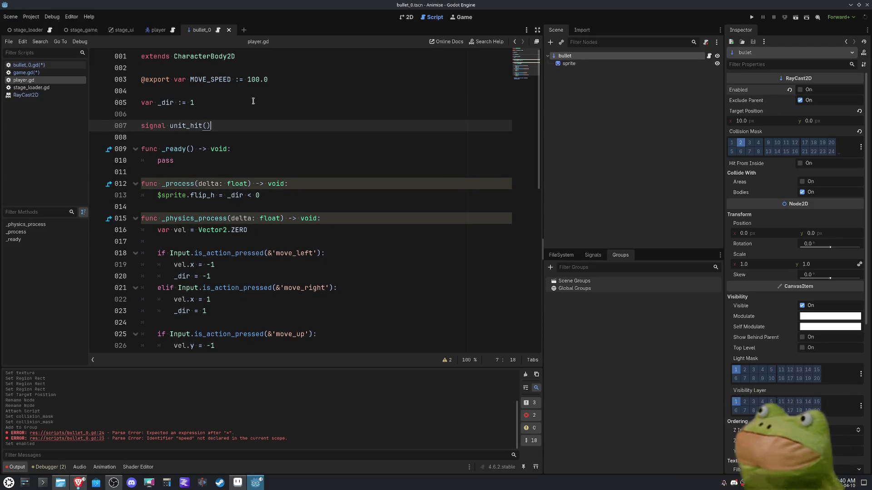
key("Left")
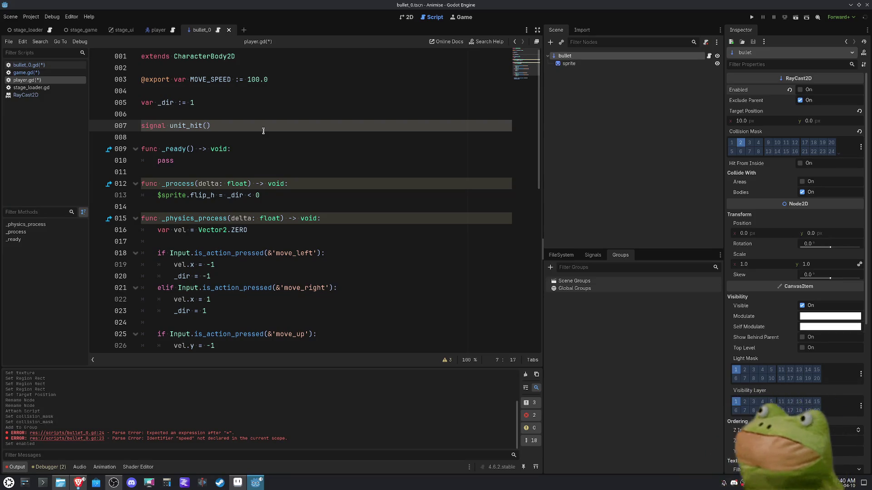
key("BackSpace")
key("shift+Home")
key("BackSpace")
key("BackSpace")
key("BackSpace")
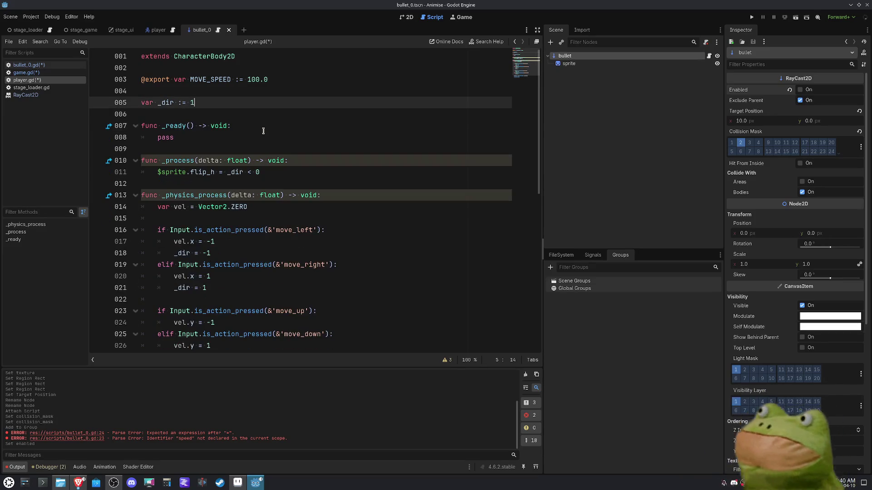
Restore the signal in game.gd as signal unit_hit(enemy) and save the script.
left_click(23, 72)
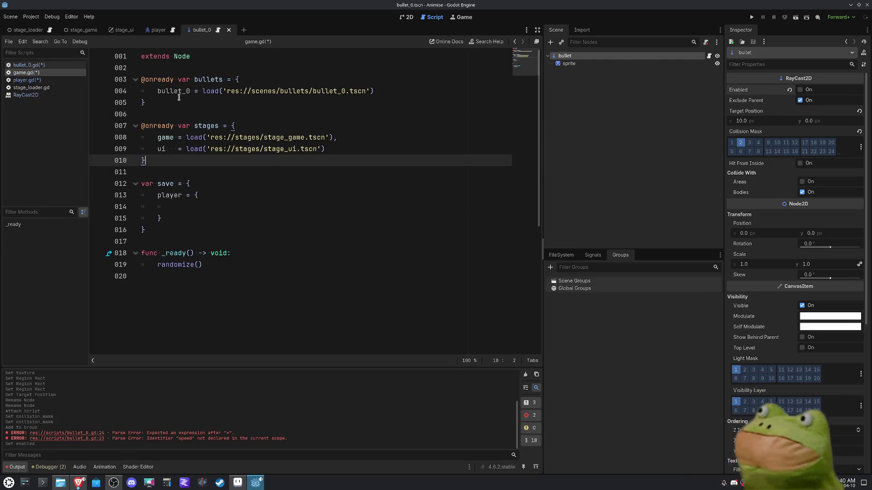
key("Return")
key("Return")
key("ctrl+v")
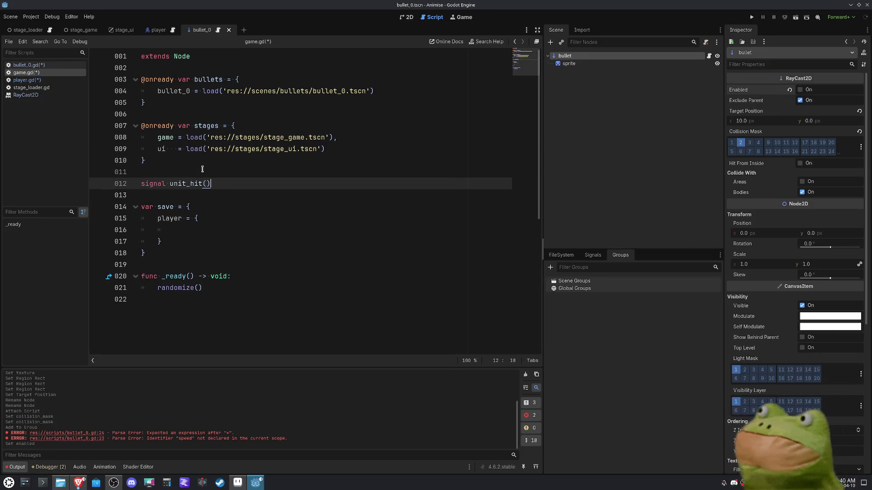
left_click(204, 183)
left_click(207, 183)
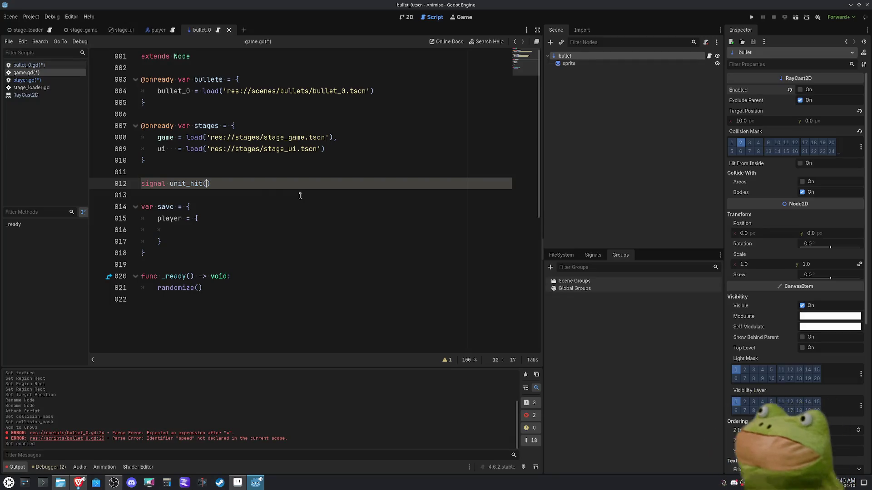
type("en")
type("emy")
left_click(309, 183)
key("ctrl+s")
left_click(304, 206)
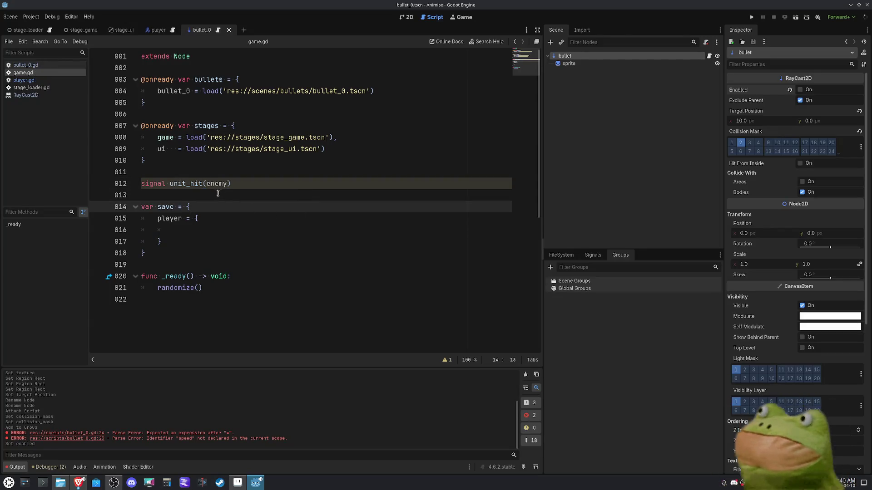
double_click(189, 184)
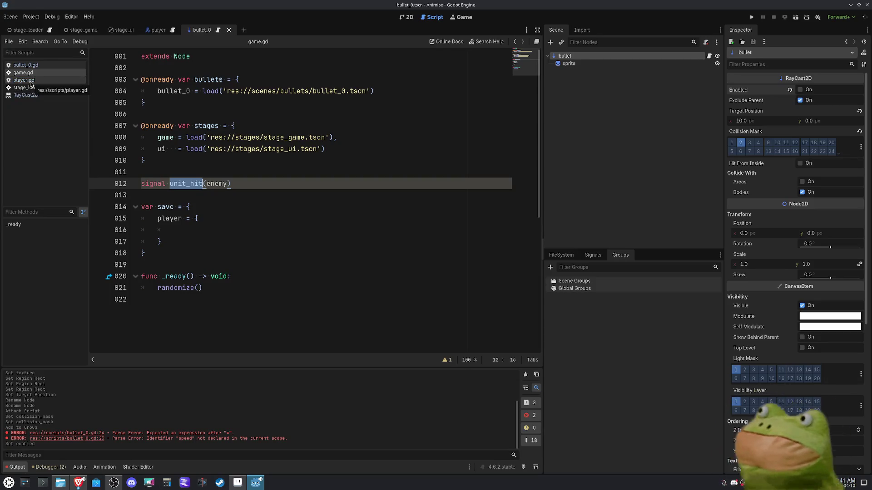
In player.gd's _ready, replace pass with a game connect call for unit_hit.
left_click(30, 81)
double_click(190, 133)
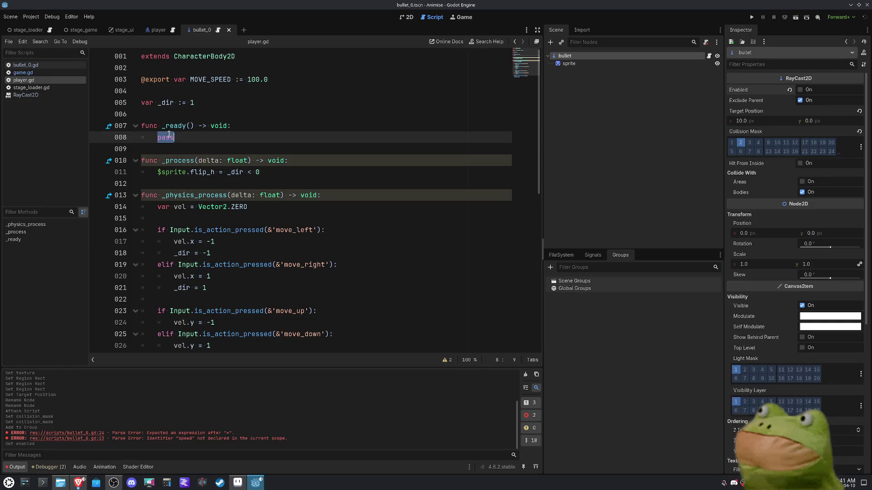
type("game.")
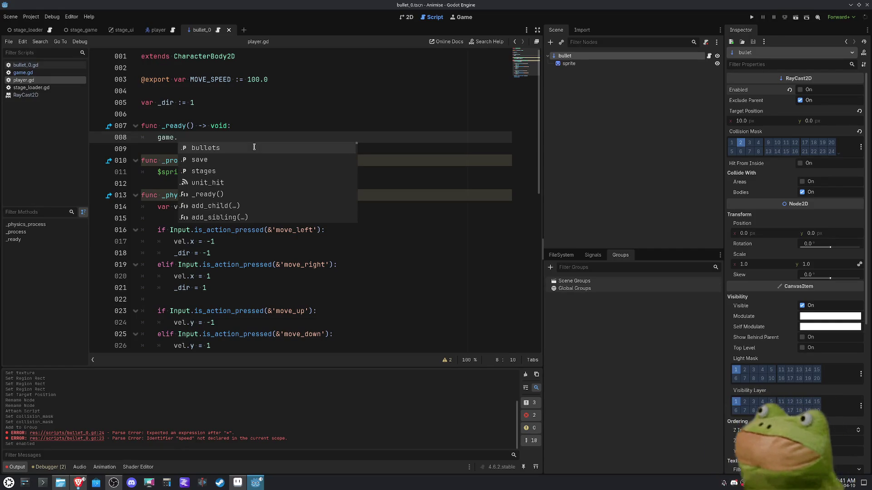
type("co")
key("Return")
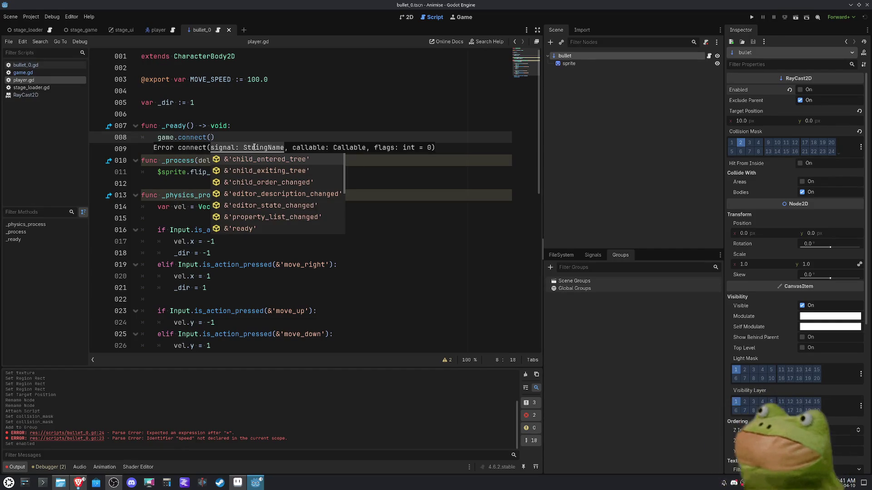
key("Down")
key("Down")
key("Down")
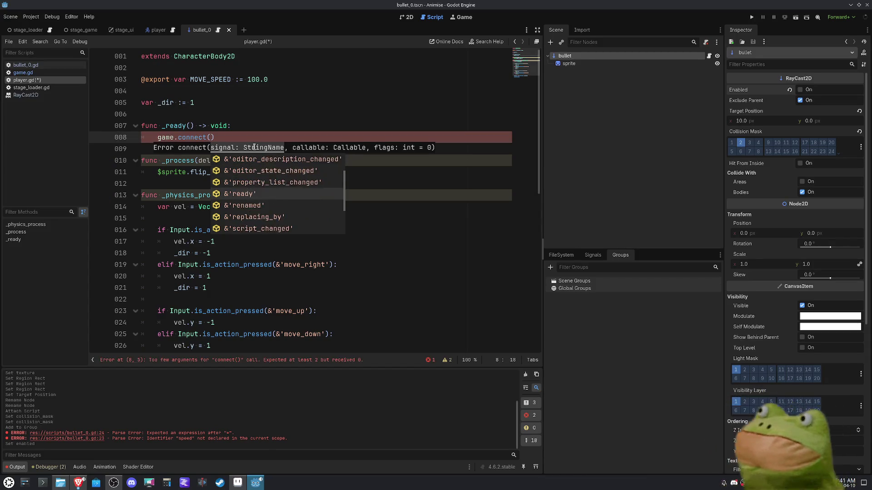
key("Down")
key("Down")
key("Down")
key("Return")
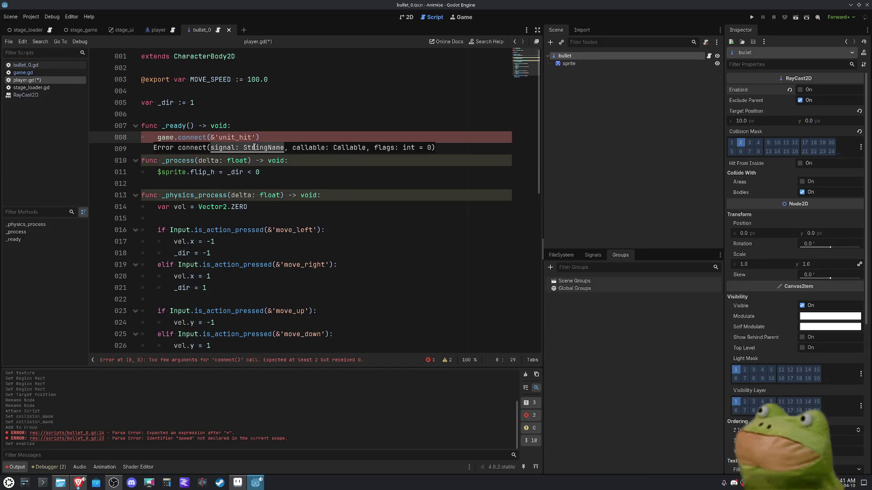
type(",")
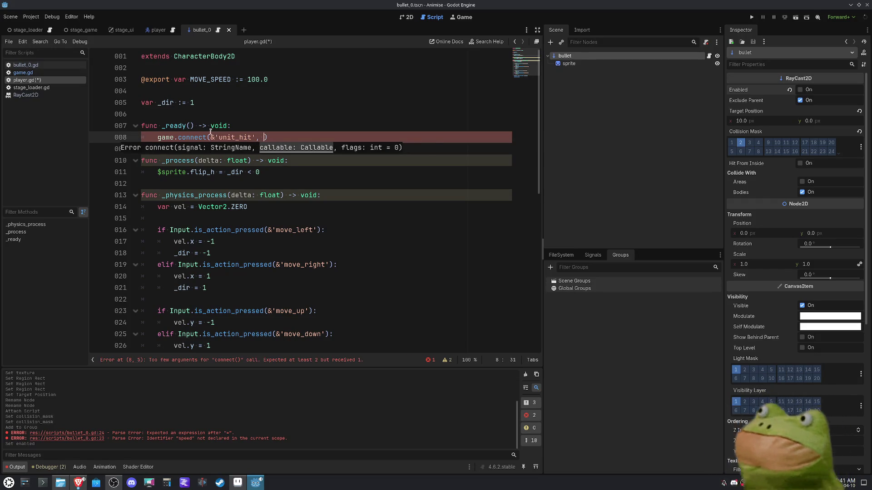
After checking the connect docs, rewrite the call as game.unit_hit.connect().
left_click(191, 137, "ctrl")
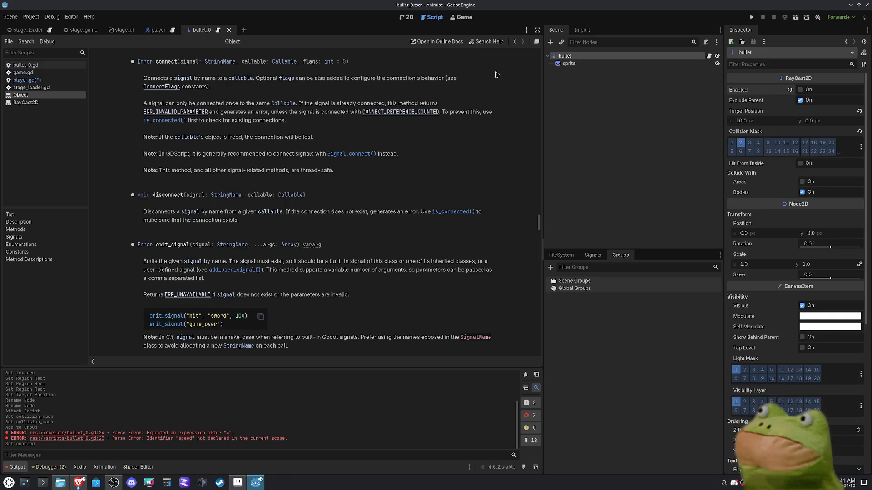
left_click(515, 42)
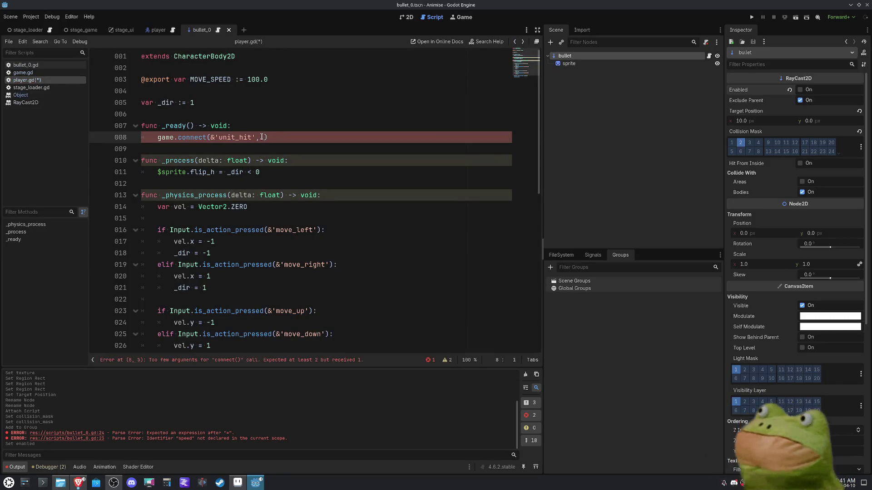
left_click_drag(292, 141, 175, 137)
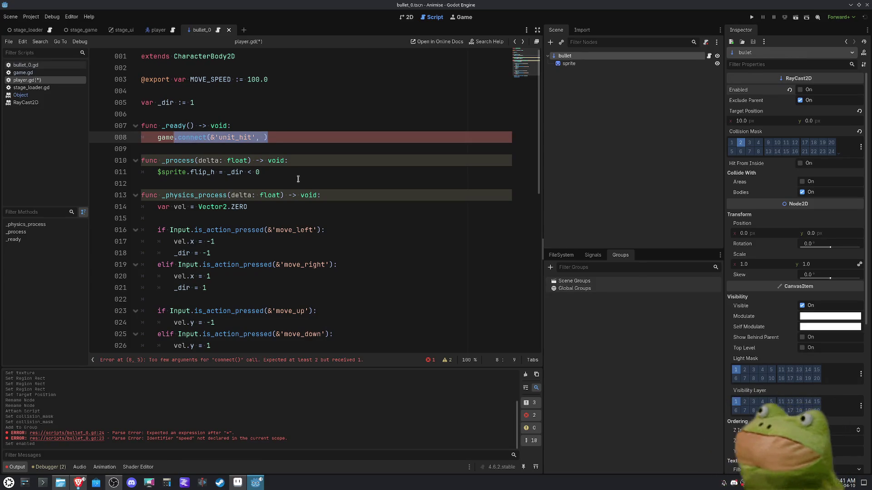
key("BackSpace")
type(".")
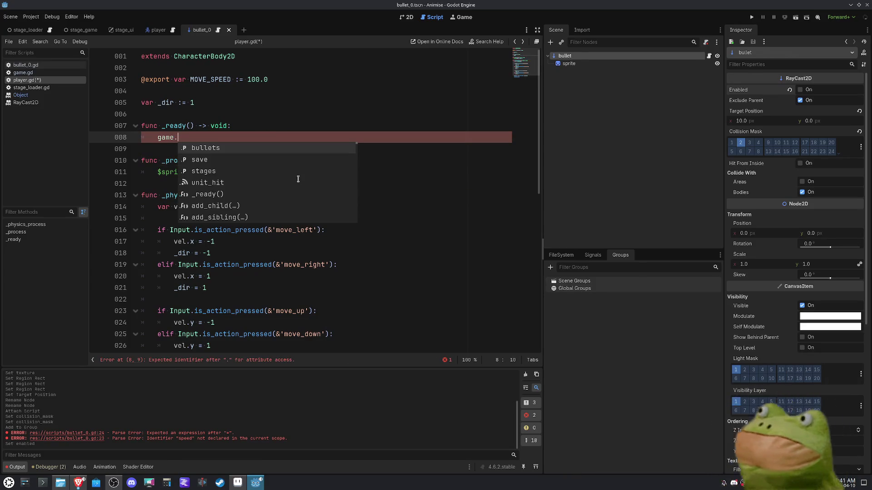
type("un")
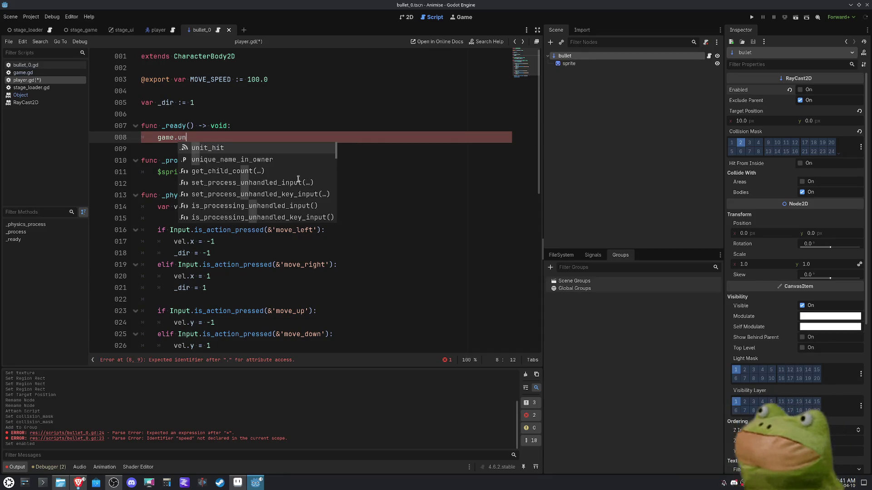
key("Return")
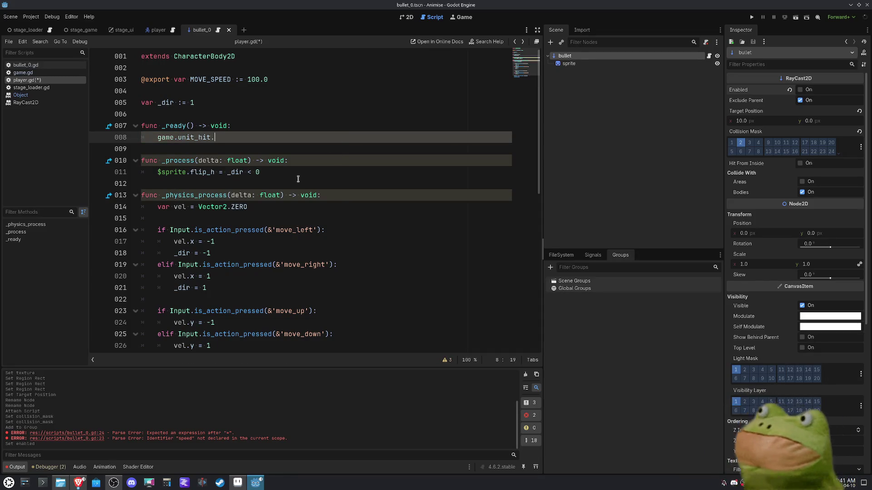
type("conn")
key("Return")
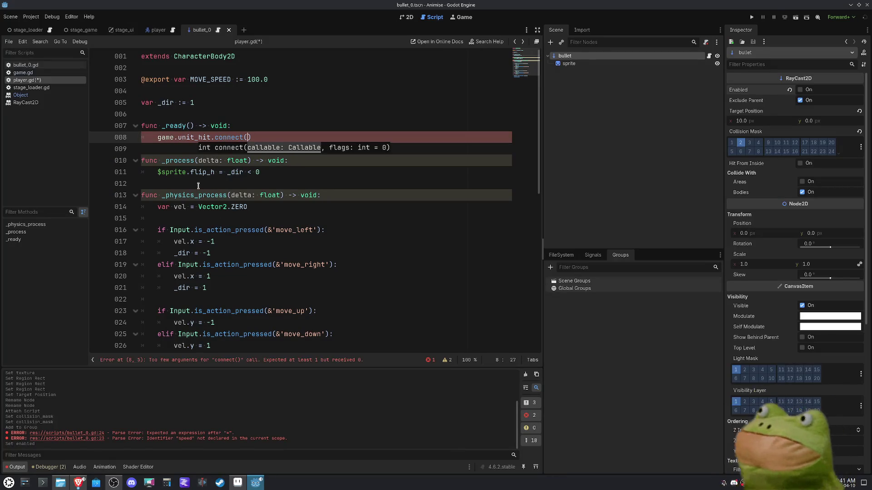
scroll(256, 234, "down", 5)
Add an _on_hit(enemy) entry with a pass body at the end of player.gd.
left_click(279, 275)
key("Return")
type("_")
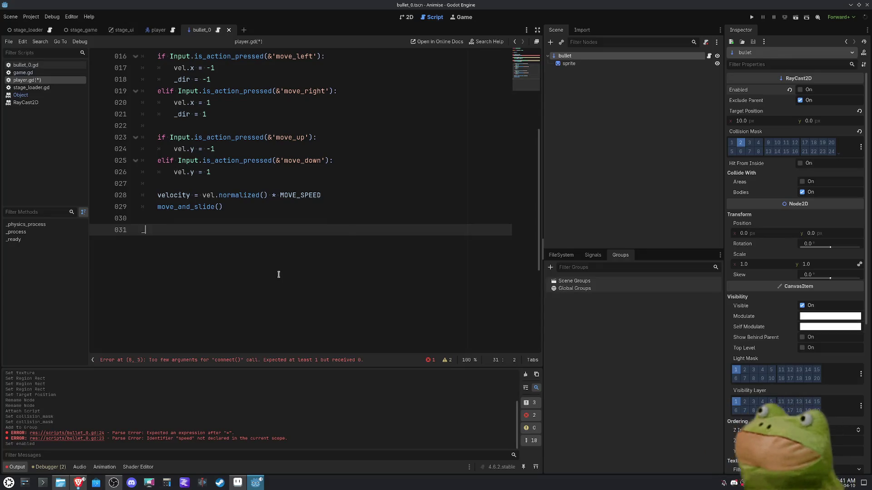
type("on_hit(")
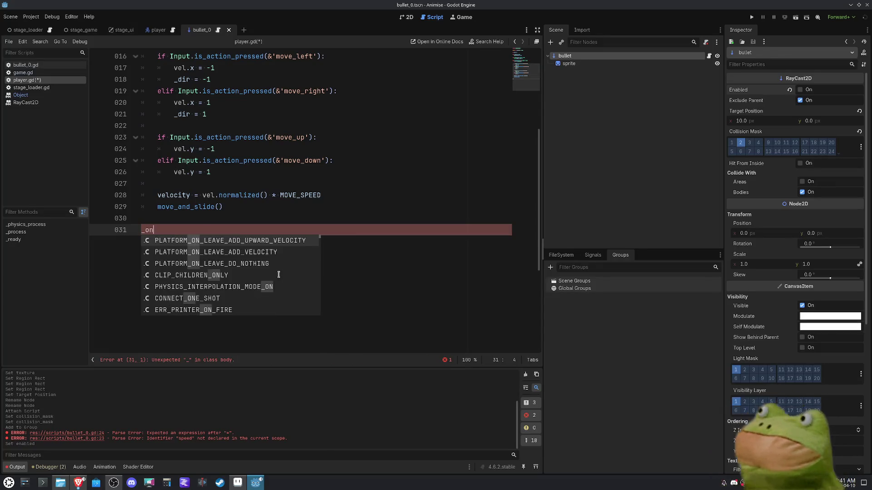
type("enemy):")
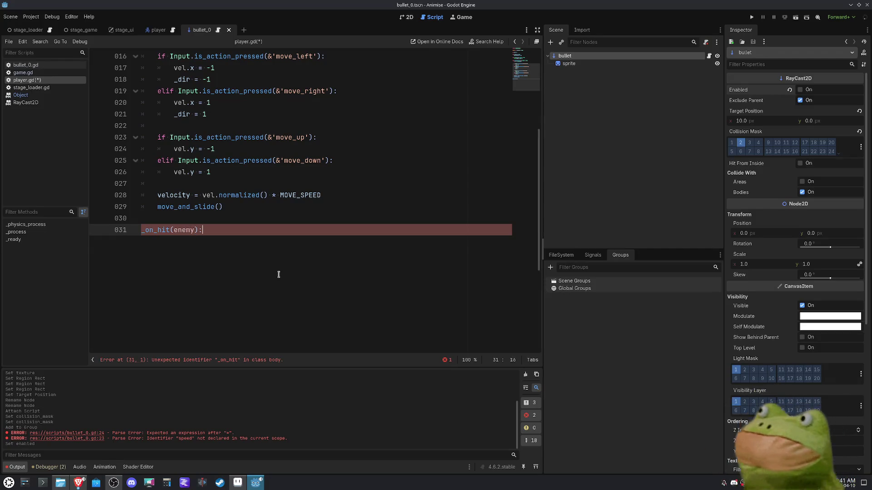
key("Return")
type("pass")
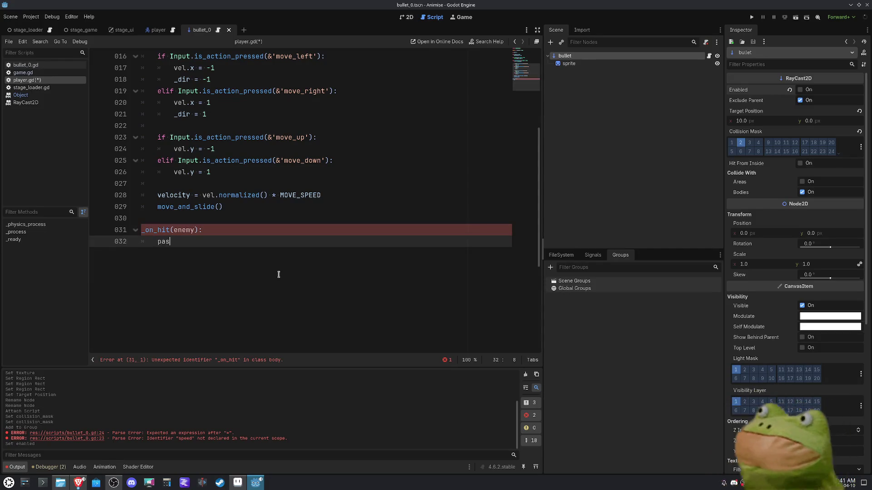
Paste _on_hit as the connect callback and save player.gd.
left_click(163, 232)
double_click(162, 231)
key("ctrl+c")
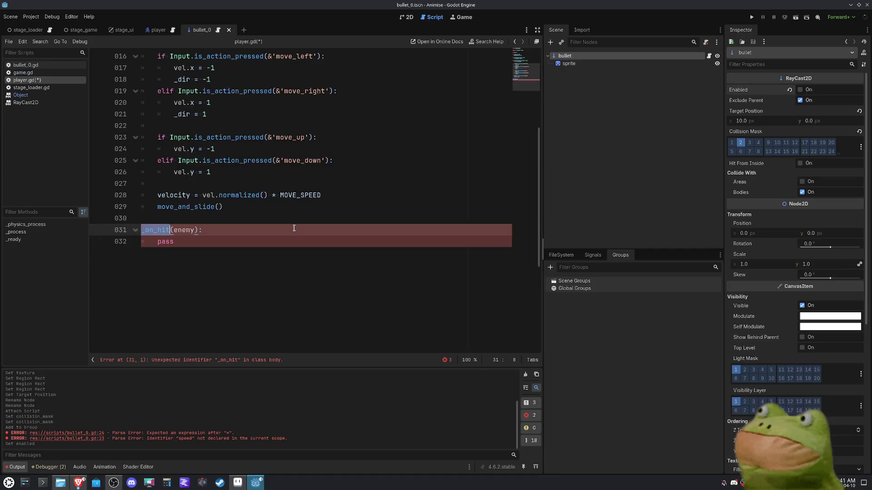
scroll(292, 230, "up", 5)
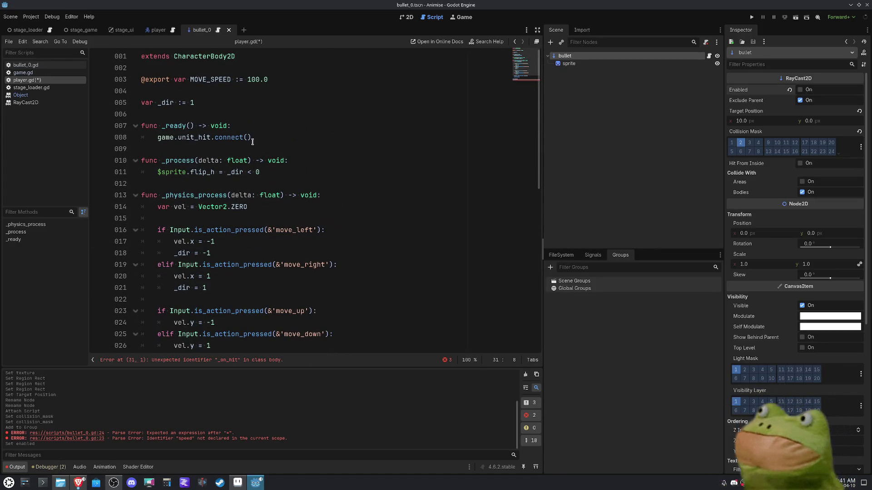
left_click(248, 137)
key("ctrl+v")
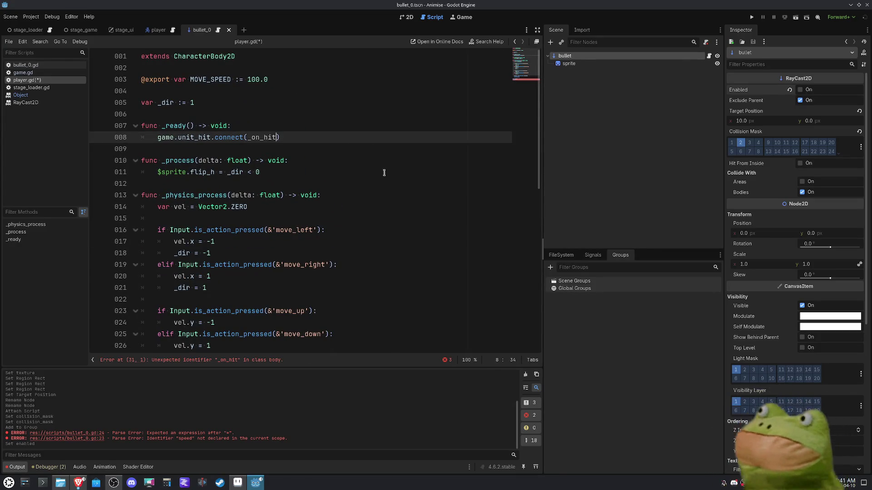
left_click(384, 173)
key("ctrl+s")
Prefix the _on_hit(enemy) line with func and save player.gd again.
scroll(381, 171, "down", 7)
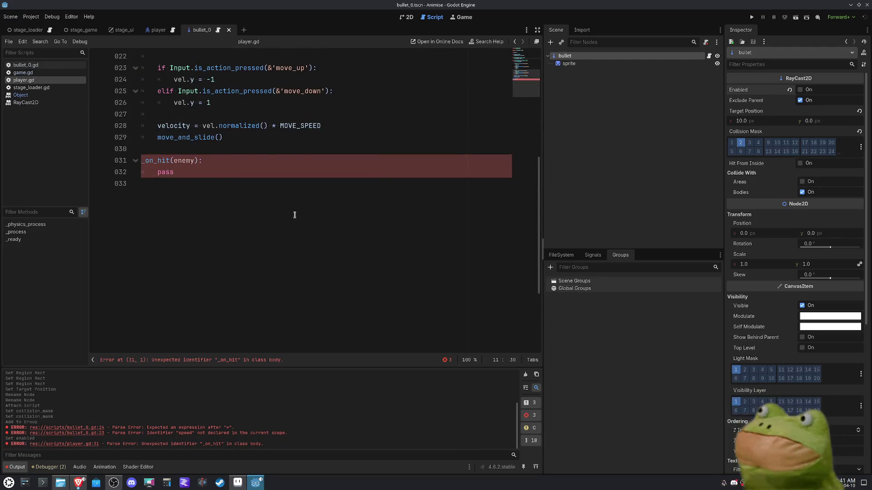
scroll(295, 215, "up", 2)
left_click(235, 240)
left_click(309, 231)
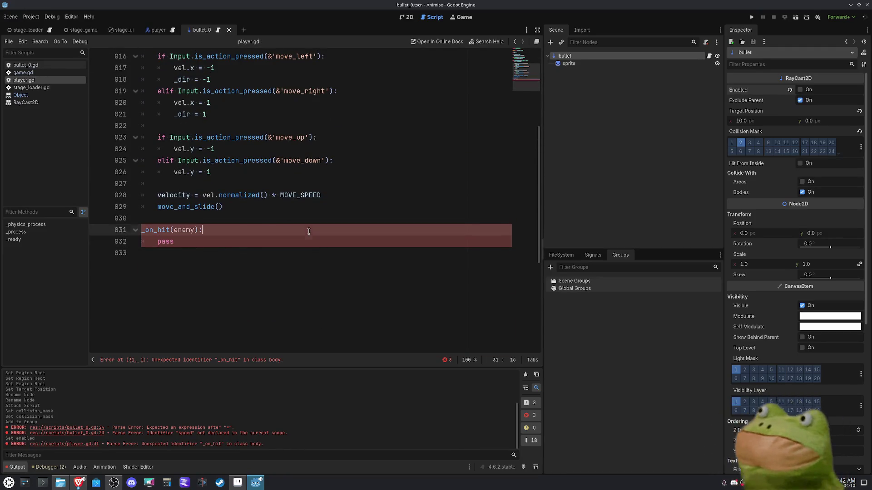
type("func")
left_click(318, 237)
scroll(320, 237, "up", 5)
key("ctrl+s")
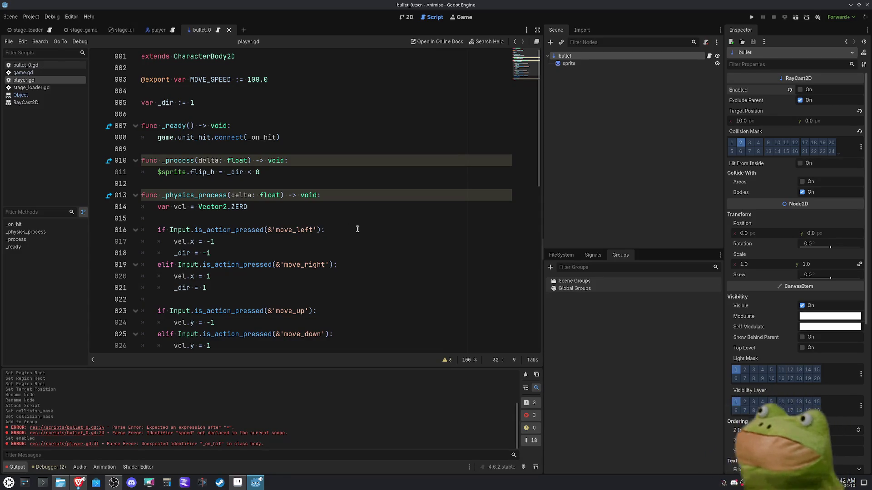
left_click(406, 127)
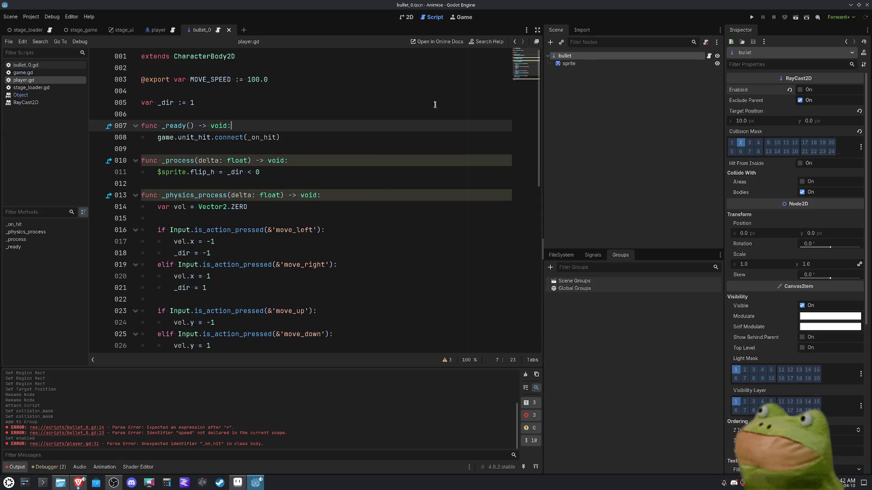
left_click(515, 42)
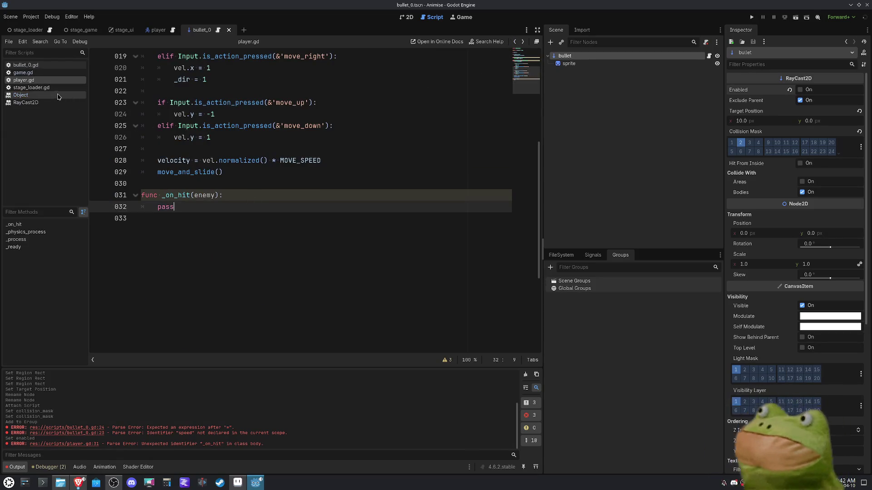
In bullet_0.gd's player branch, add a game.unit_hit.emit() call.
left_click(25, 65)
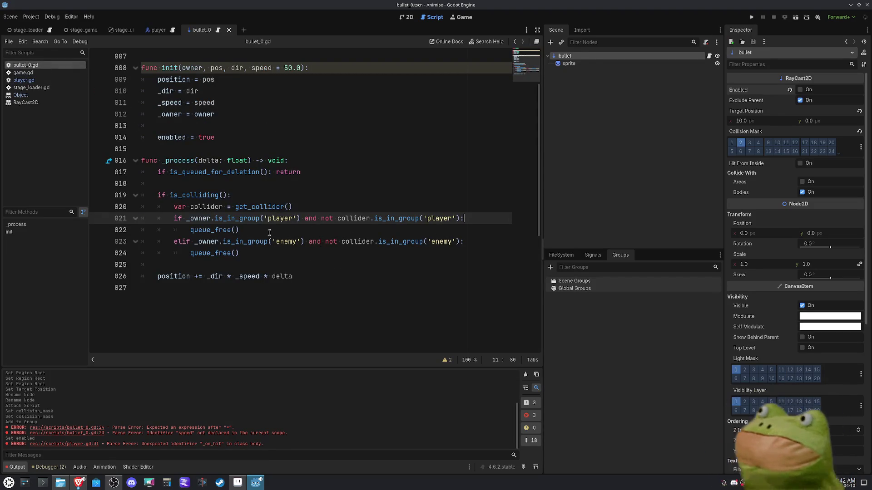
key("Return")
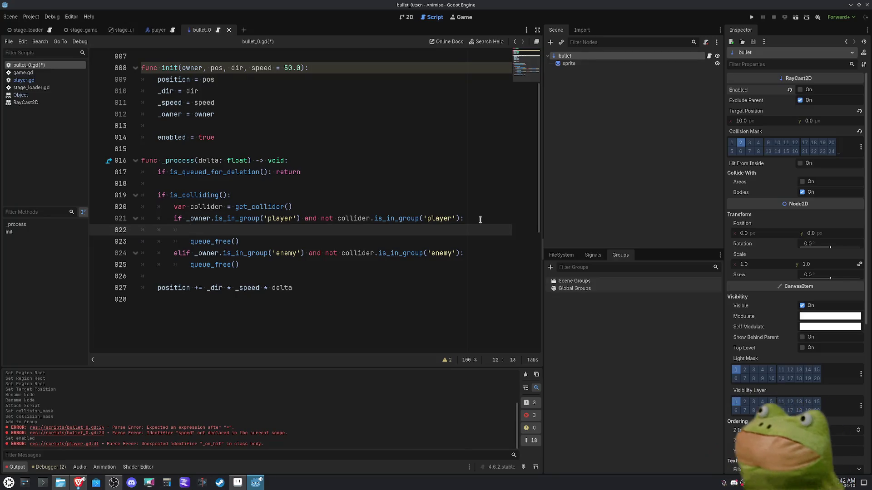
type("game.emi")
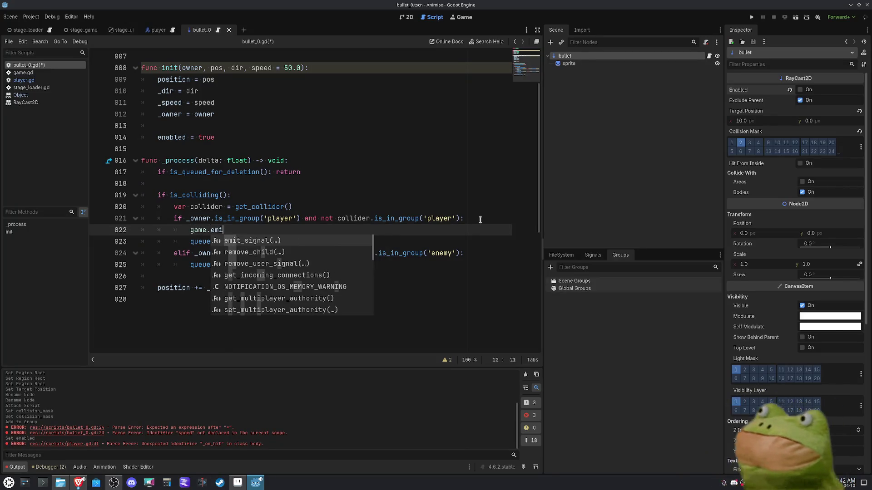
key("BackSpace")
key("BackSpace")
key("BackSpace")
type("uni")
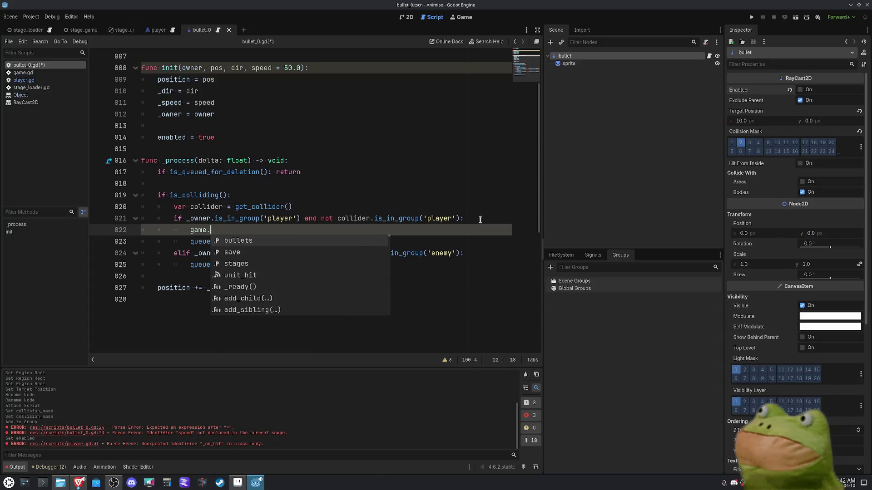
key("Return")
type(".em")
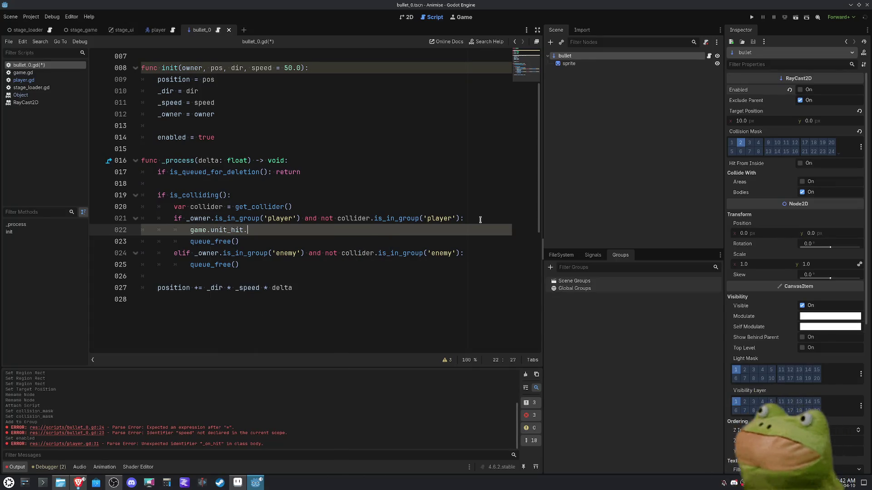
key("Return")
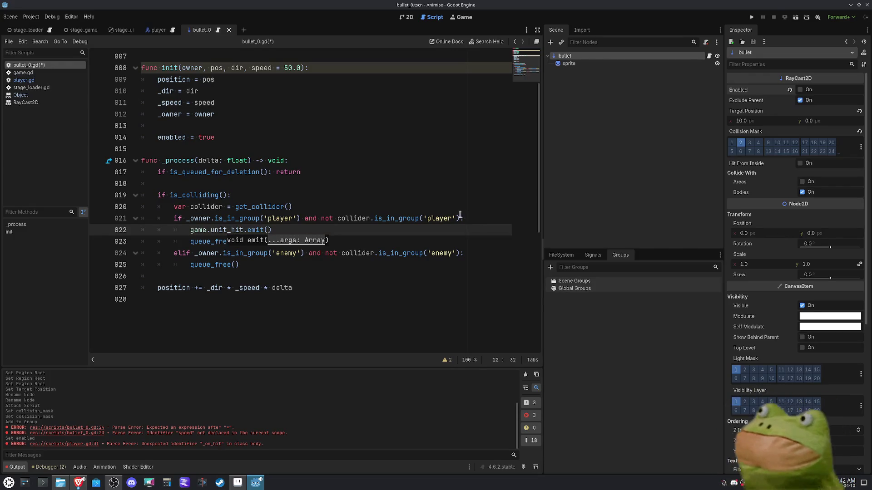
Pass collider to the emit call and copy that line into the enemy branch.
left_click(401, 192)
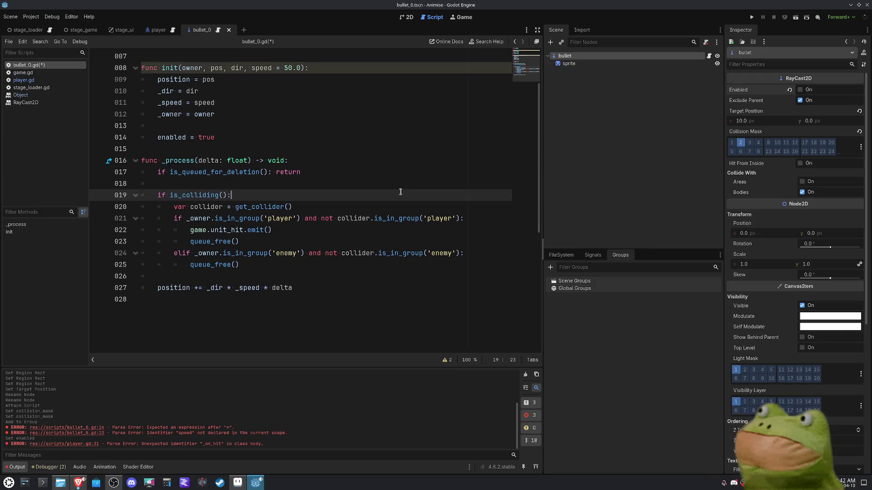
double_click(360, 218)
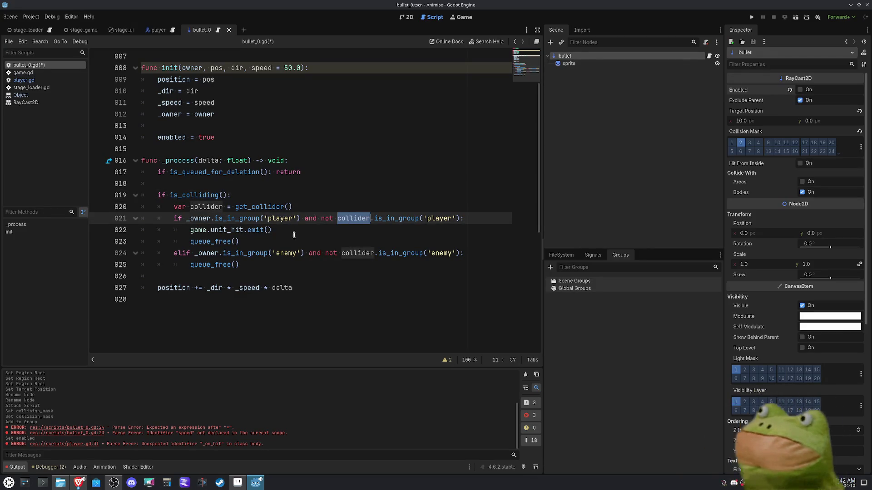
left_click(268, 230)
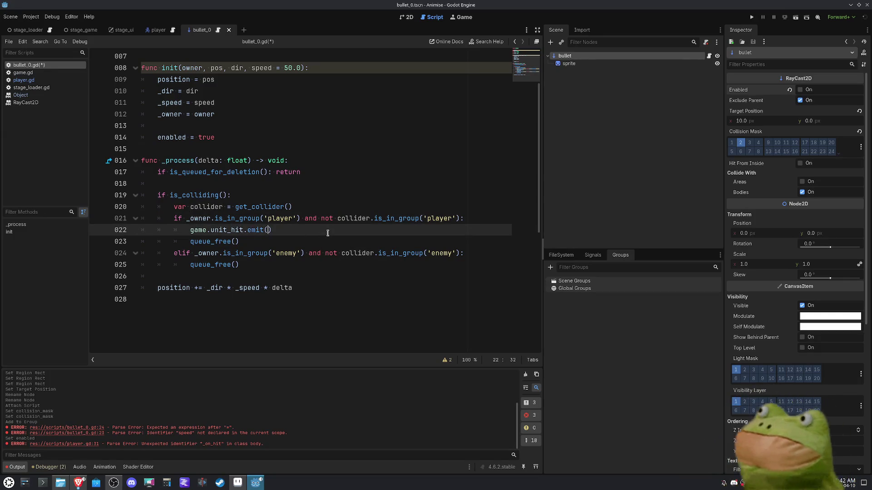
type("collider)")
key("shift+Home")
key("ctrl+c")
key("Down")
key("Down")
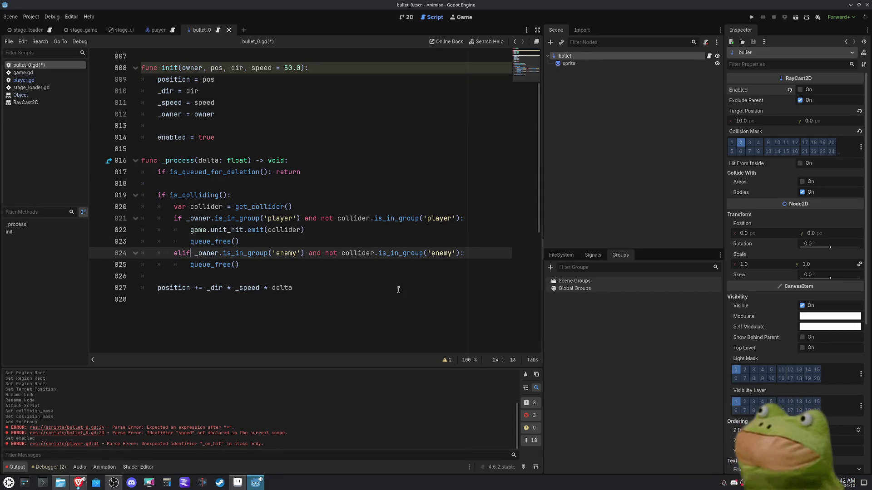
key("Return")
key("ctrl+v")
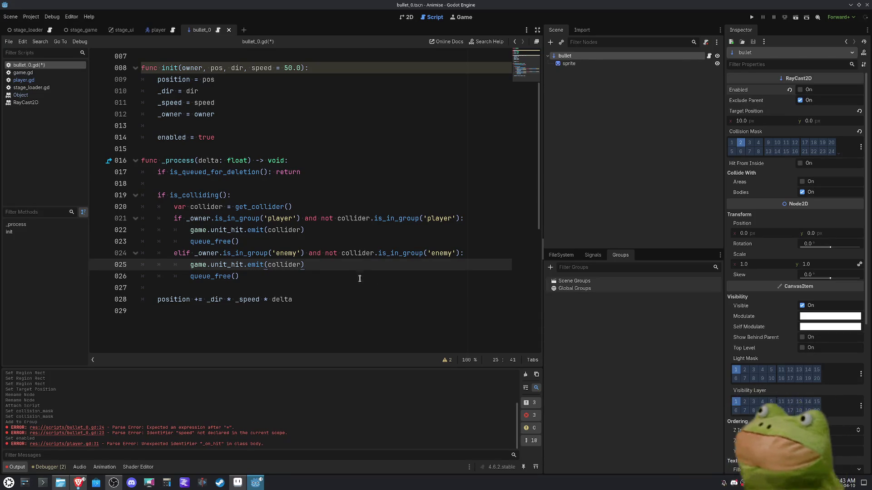
Replace game with collider in the emit calls on lines 22 and 25.
double_click(358, 254)
key("ctrl+c")
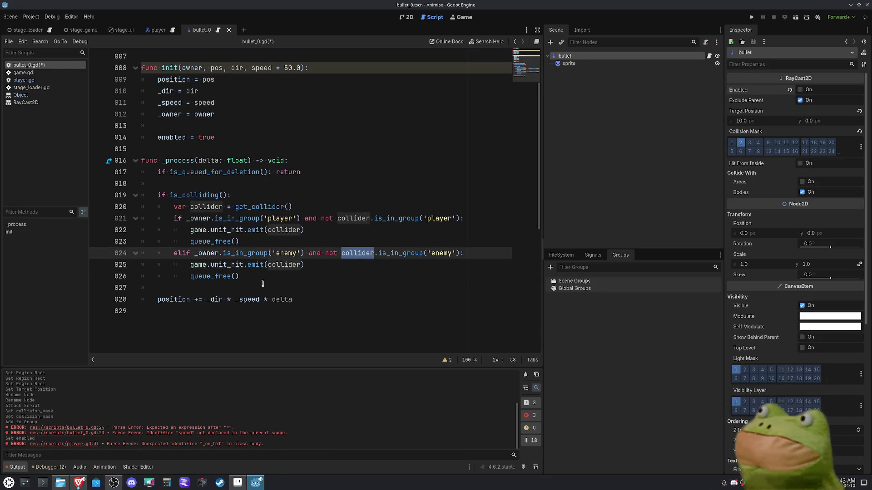
double_click(198, 265)
key("ctrl+v")
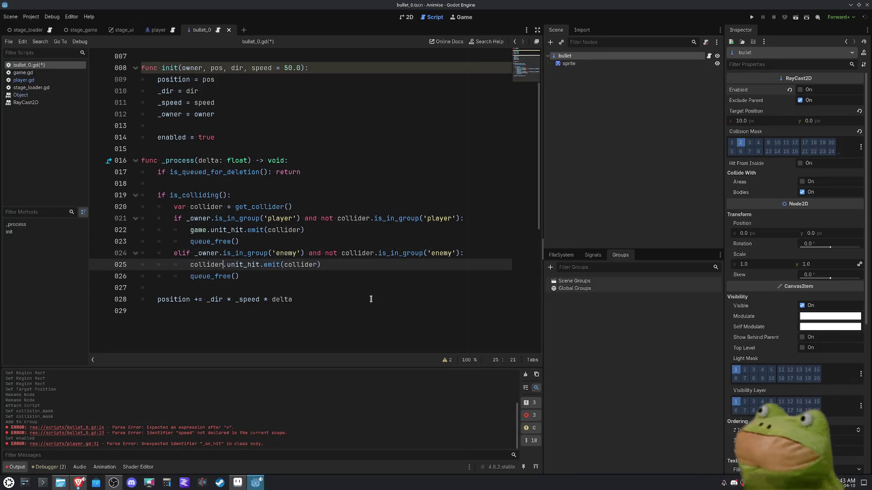
key("Up")
key("Up")
key("Up")
key("Home")
key("ctrl+shift+Right")
key("ctrl+v")
left_click(361, 285)
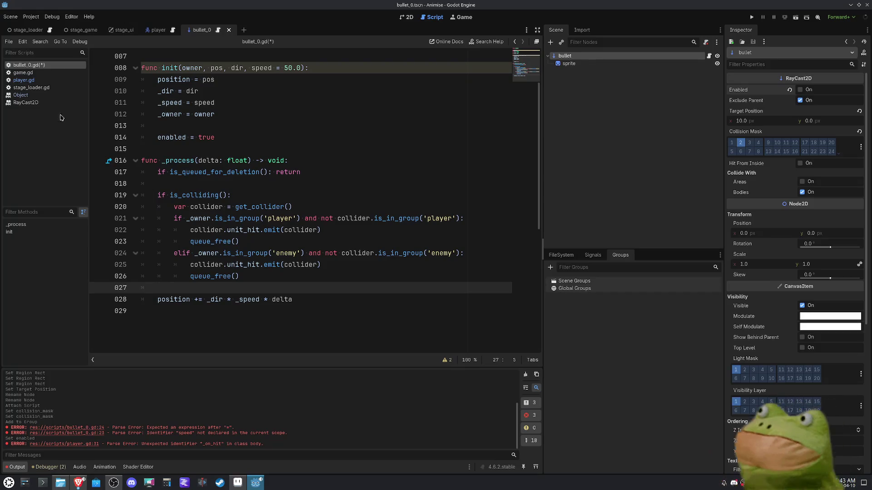
Delete the signal unit_hit(enemy) declaration from game.gd.
left_click(23, 73)
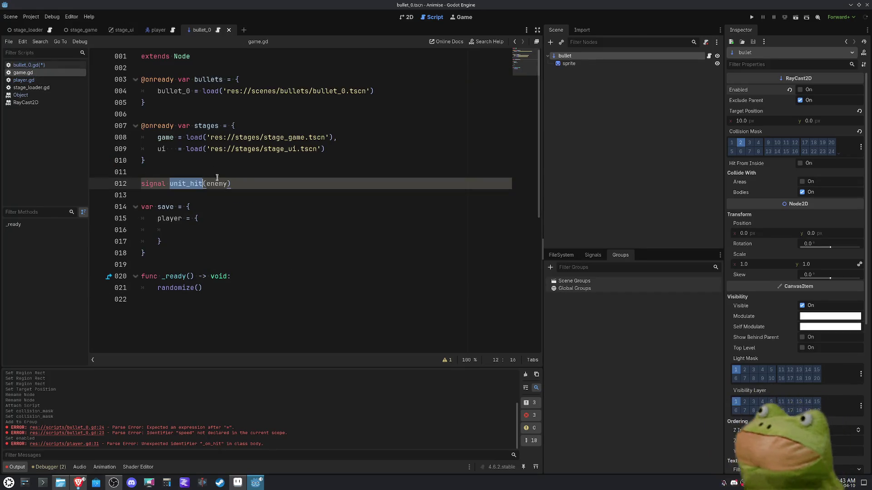
left_click_drag(242, 184, 135, 180)
key("BackSpace")
key("BackSpace")
key("BackSpace")
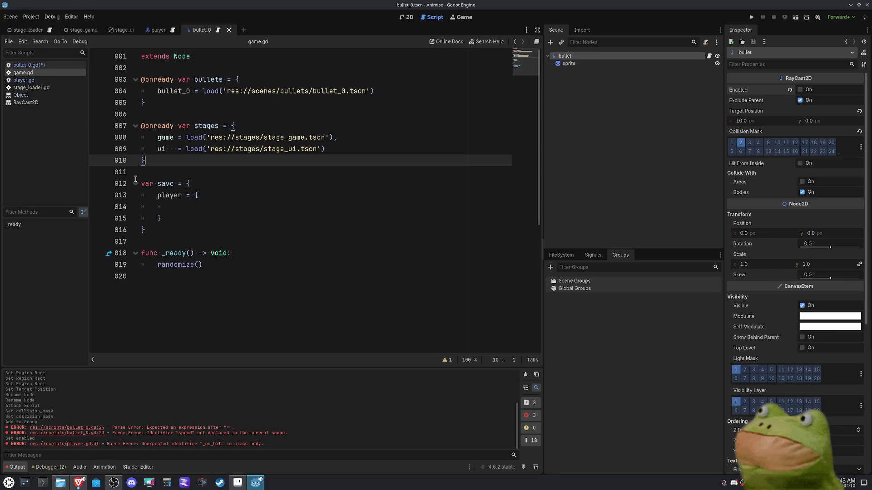
left_click(37, 66)
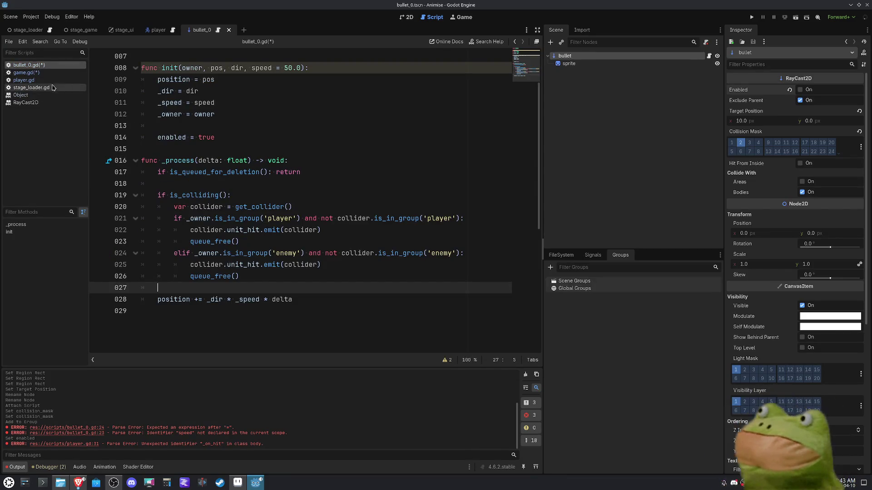
left_click(39, 74)
Declare signal unit_hit(enemy) above _ready in player.gd.
left_click(23, 79)
scroll(267, 121, "up", 5)
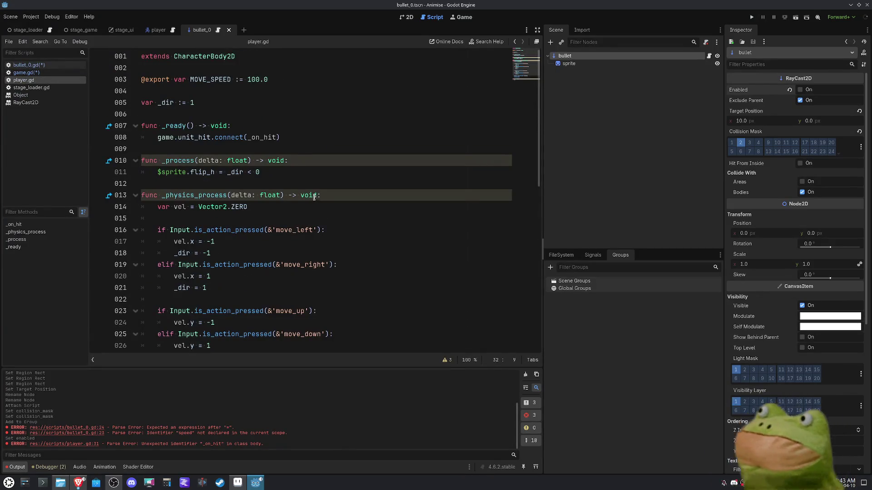
left_click(257, 110)
key("Return")
left_click(257, 109)
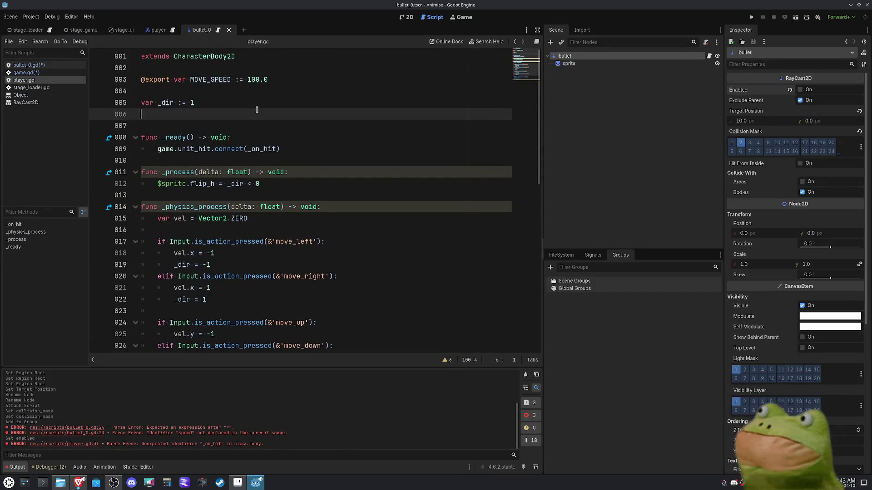
key("Return")
type("signal unit_hit(enemy)")
Drop the game. prefix so _ready connects unit_hit directly to _on_hit.
double_click(165, 160)
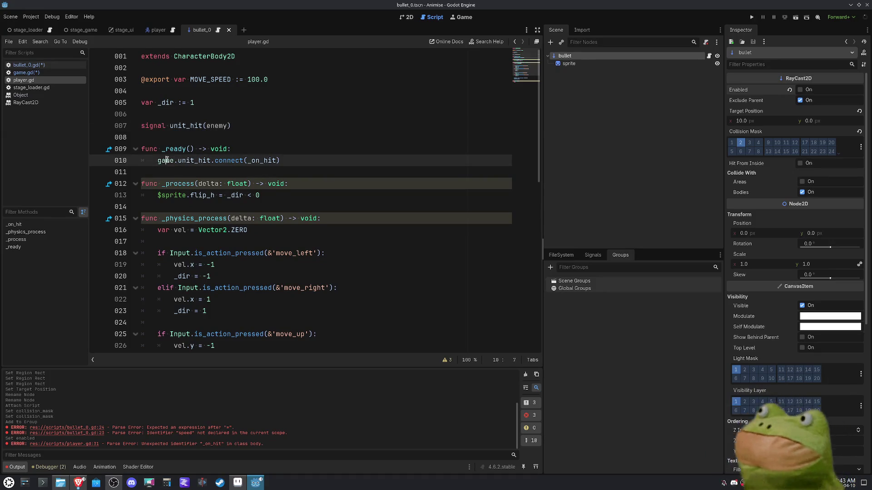
key("Delete")
key("Delete")
left_click(299, 150)
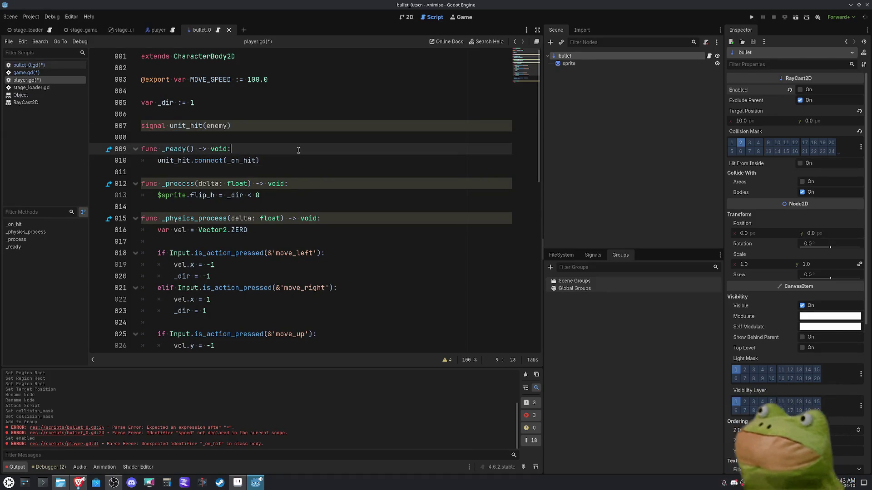
scroll(299, 150, "down", 5)
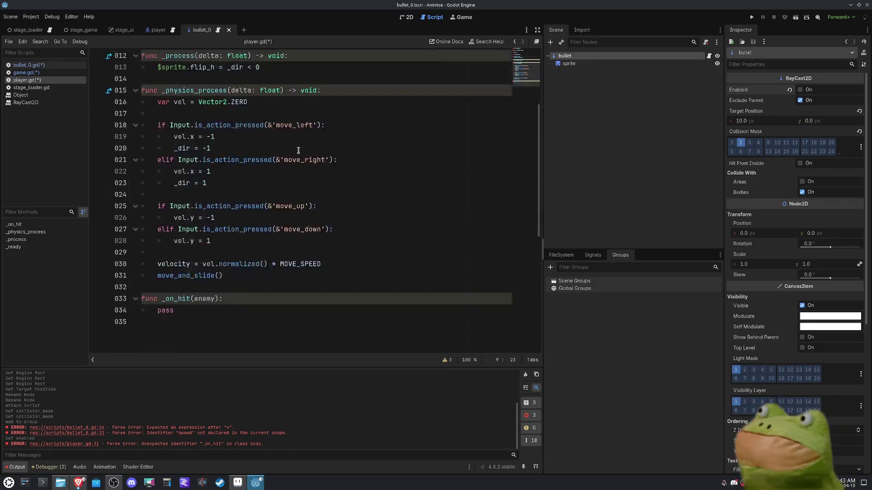
left_click(245, 274)
left_click(257, 266)
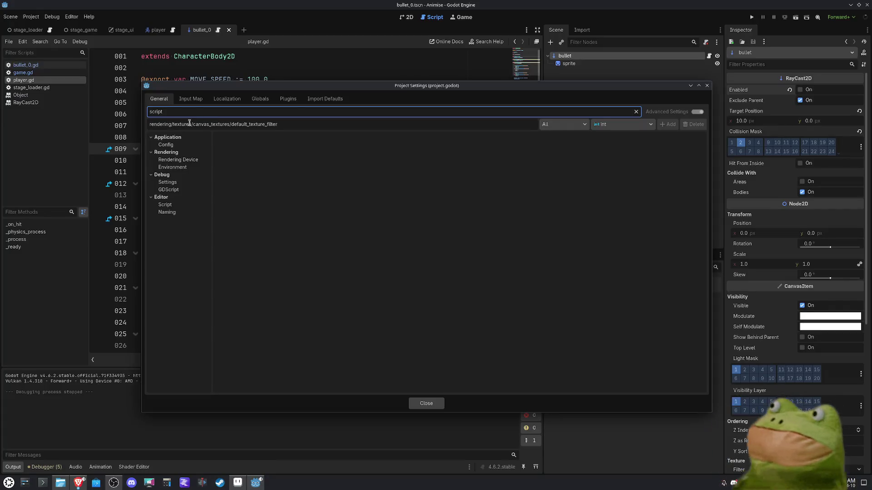
Look over the GDScript warning settings, then close Project Settings.
left_click(181, 190)
left_click(464, 147)
scroll(535, 311, "down", 10)
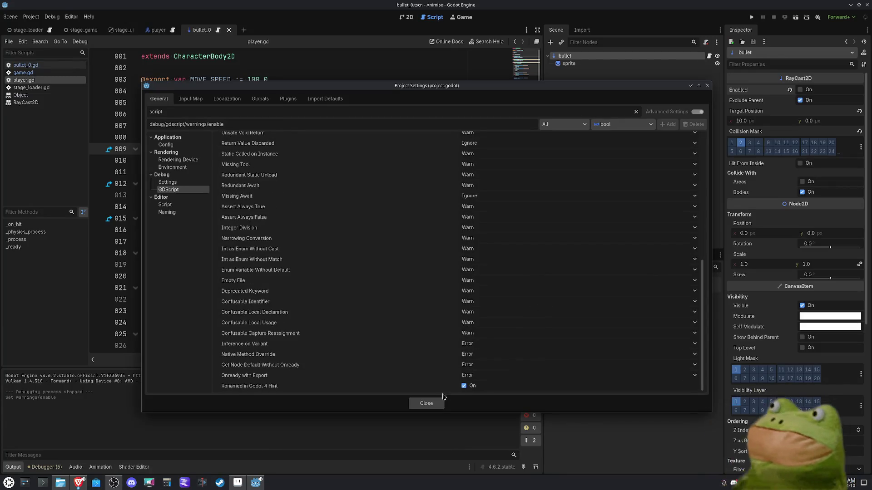
left_click(427, 404)
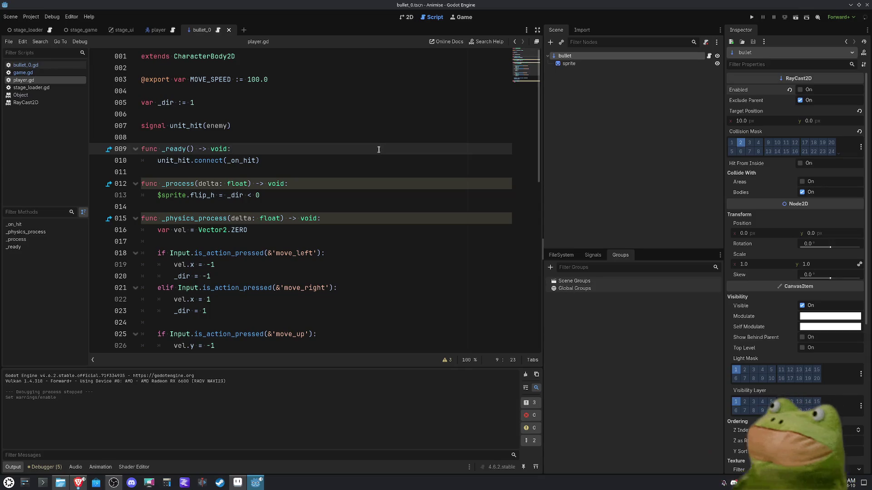
Test-run the game and stop it.
left_click(359, 217)
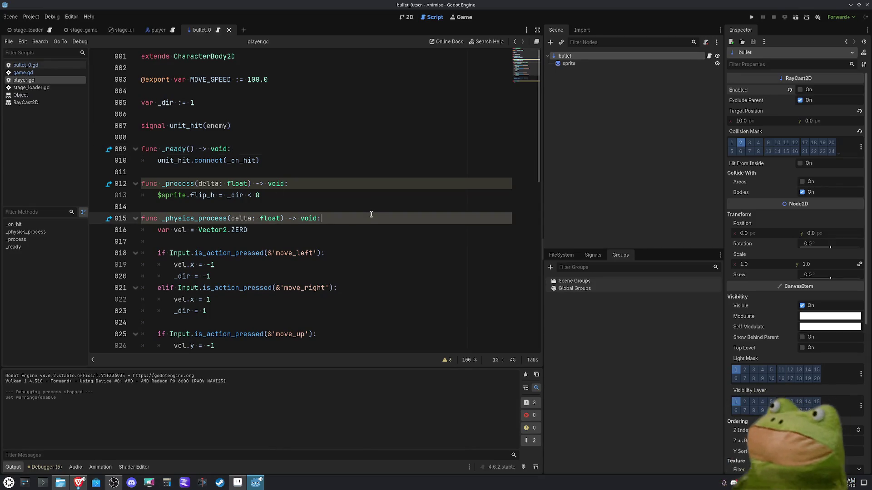
left_click(751, 18)
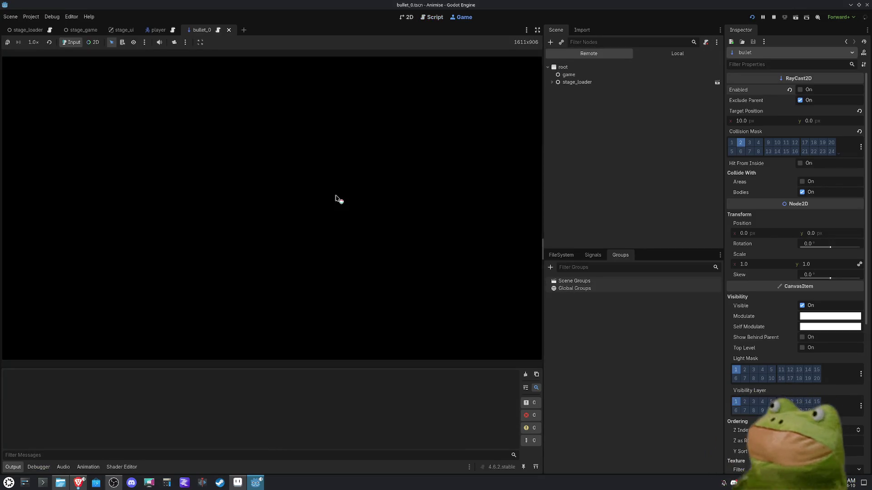
left_click(773, 18)
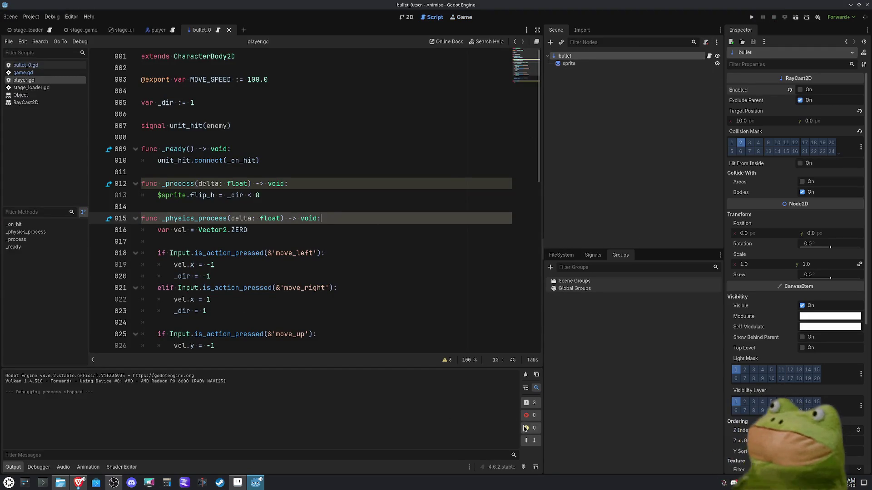
Browse through player.gd down to the _on_hit function.
left_click(365, 261)
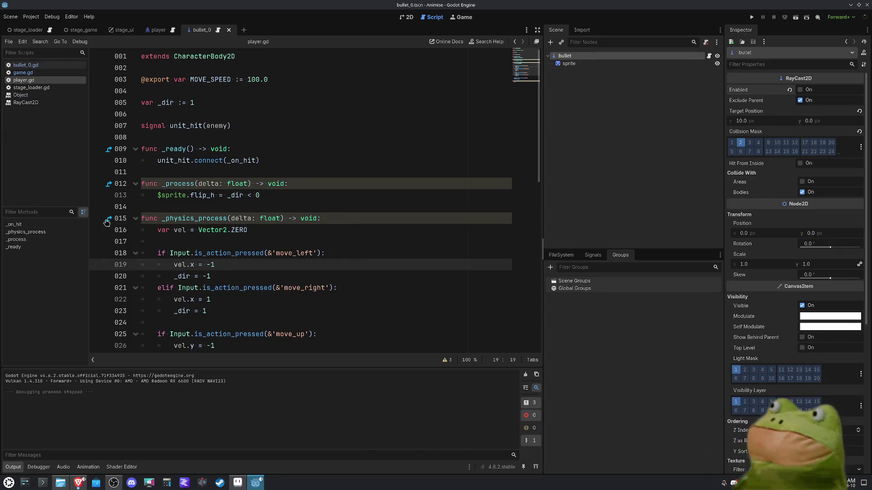
mouse_move(183, 221)
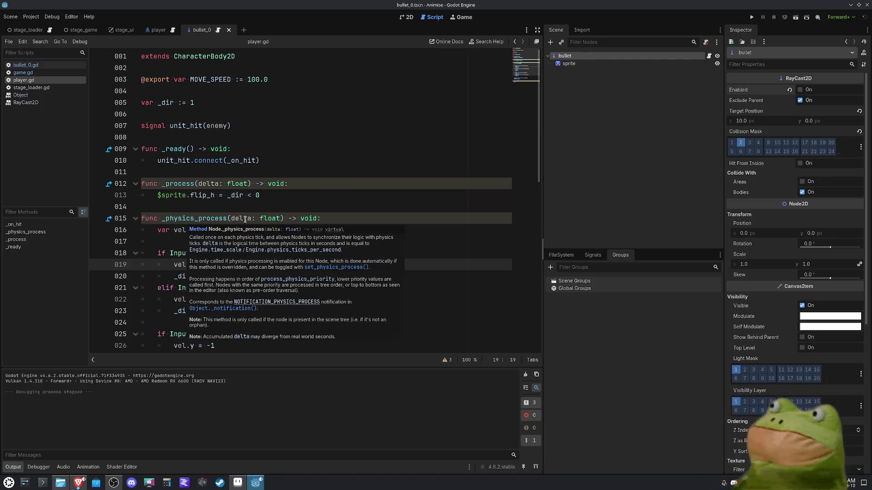
left_click(377, 209)
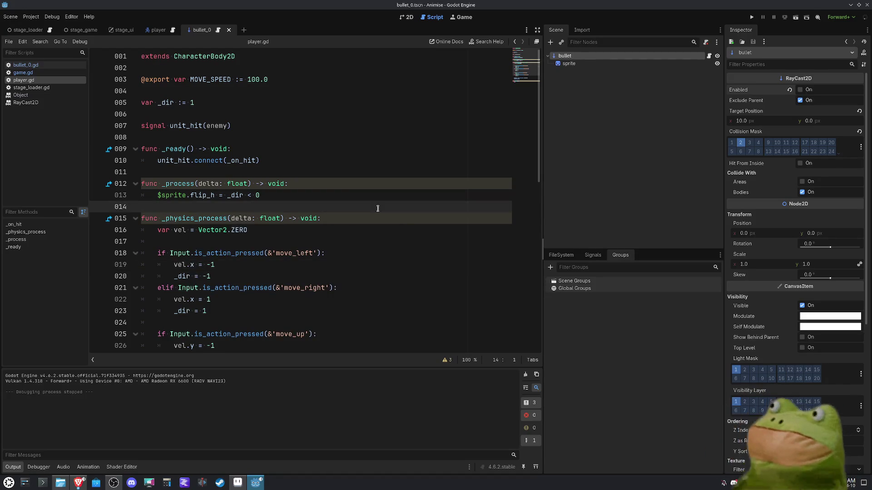
scroll(378, 209, "down", 5)
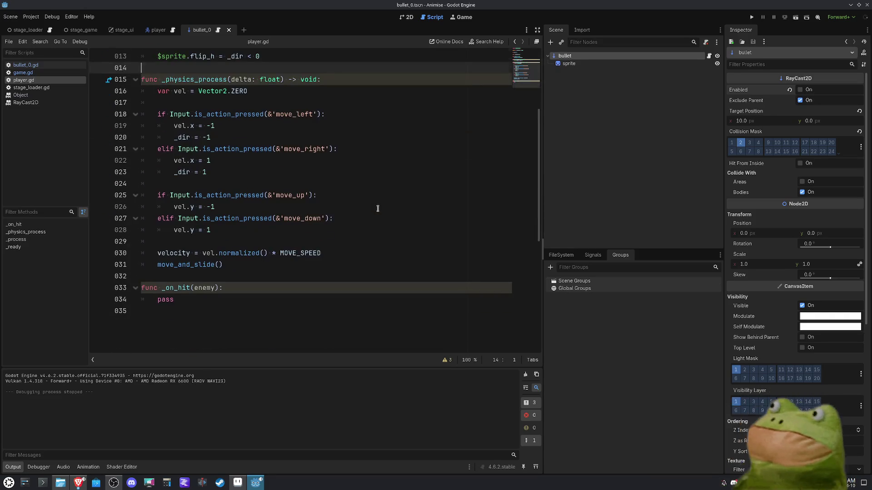
left_click(307, 282)
scroll(307, 282, "up", 5)
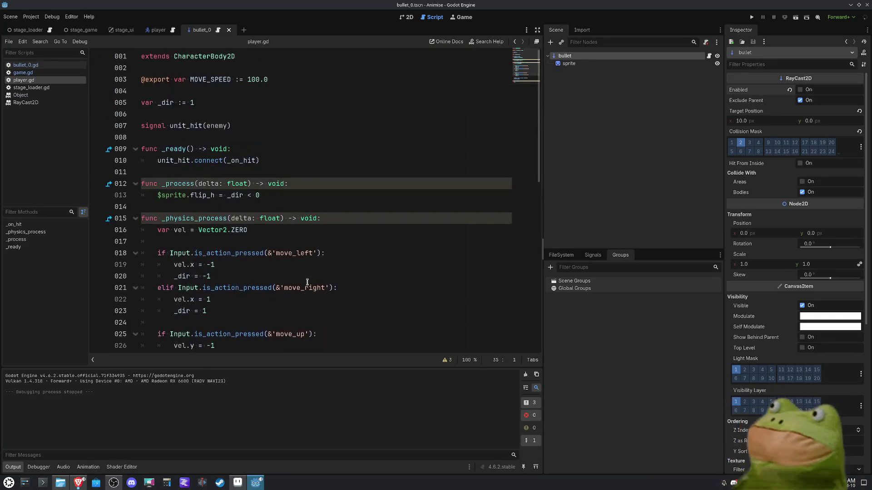
scroll(307, 282, "down", 5)
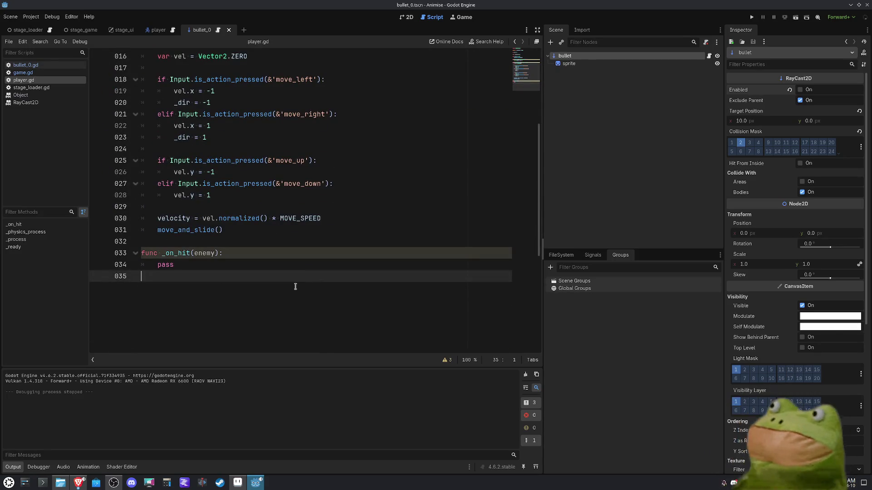
left_click(177, 255)
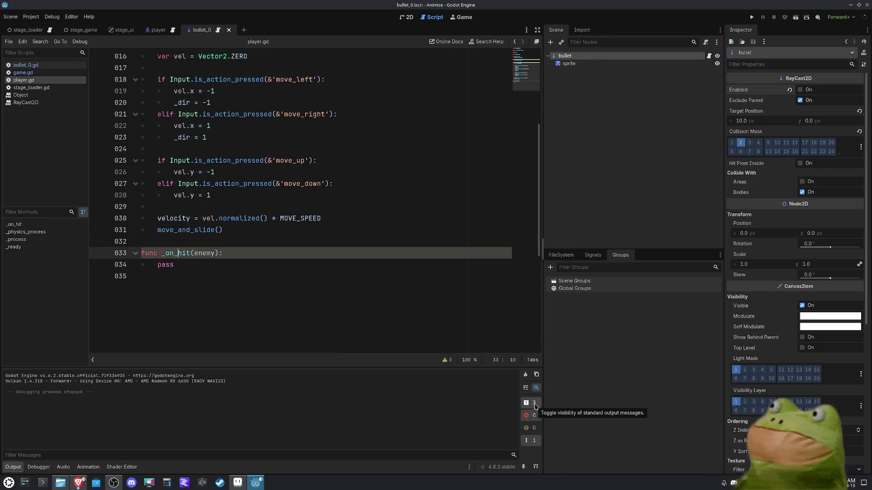
Toggle the Output standard messages filter and check the Debugger panel.
left_click(535, 405)
left_click(534, 405)
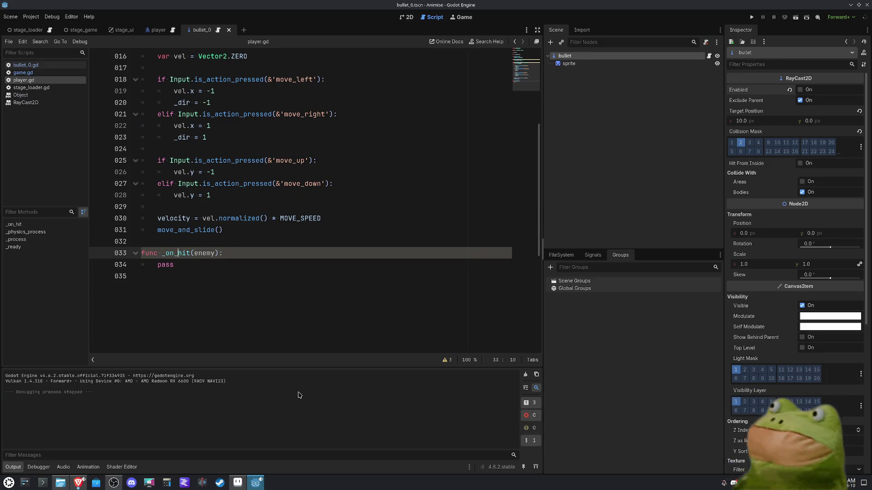
left_click(39, 467)
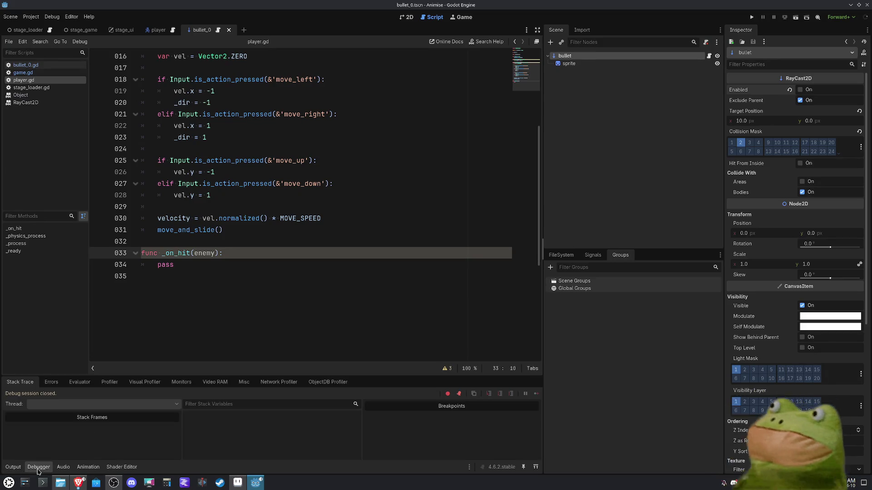
left_click(13, 468)
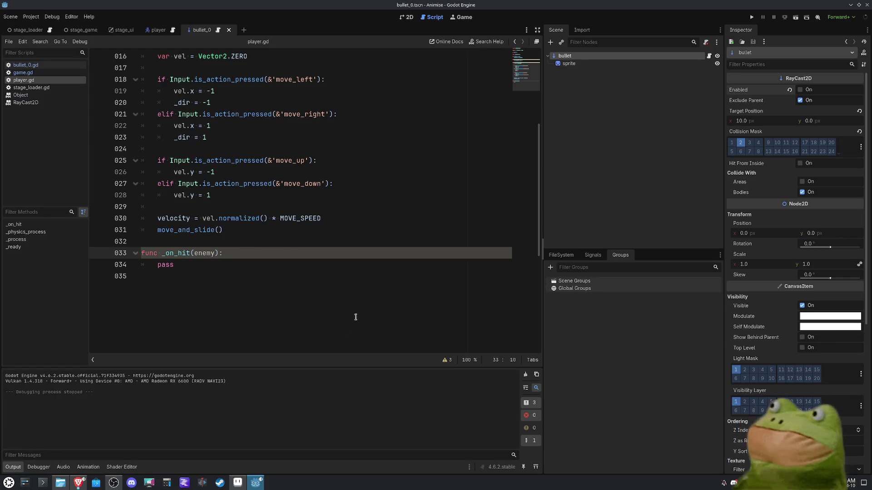
Open the Node class documentation for _process from its override icon.
scroll(360, 315, "up", 2)
scroll(360, 314, "up", 3)
left_click(373, 153)
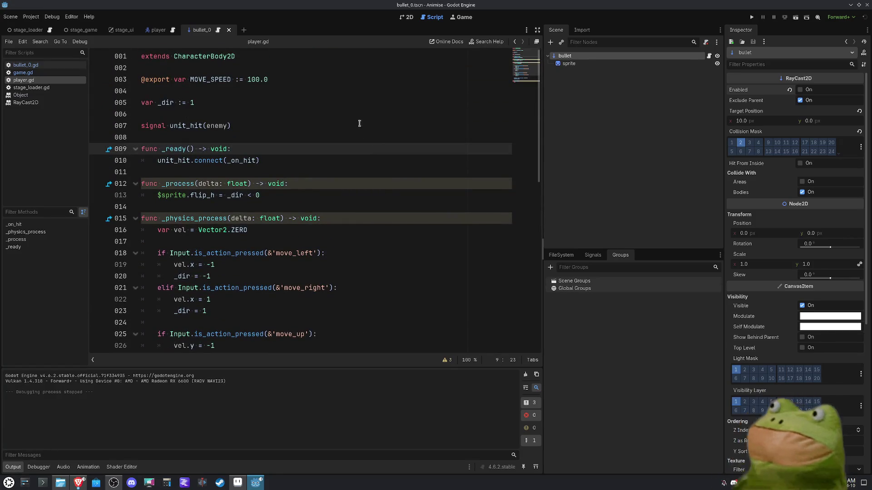
left_click(358, 110)
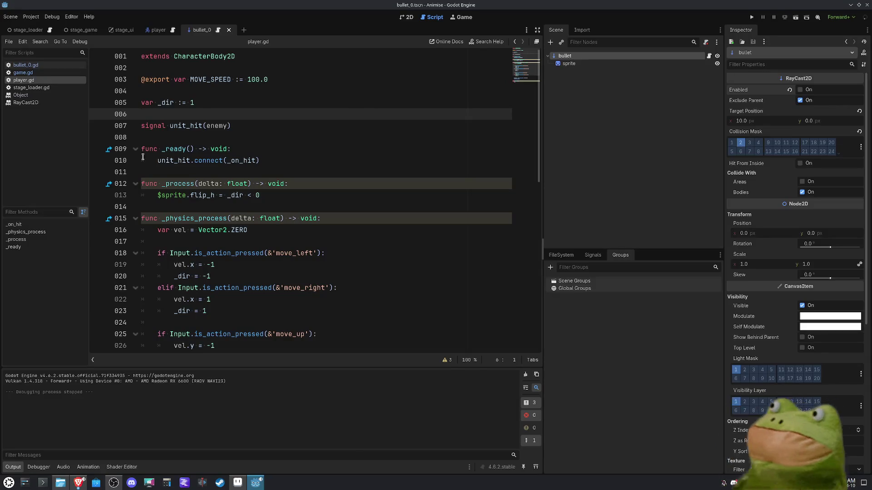
left_click(110, 185)
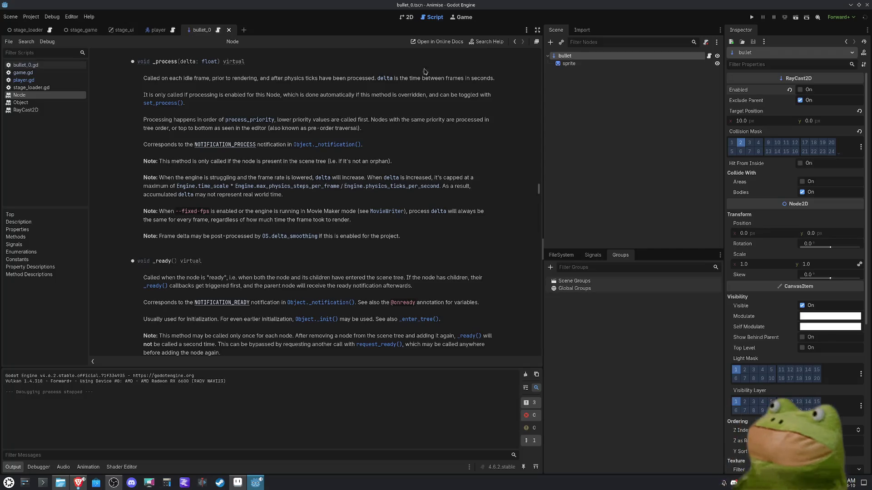
Open bullet_0.gd in the script editor and read through it to the last line, 029.
left_click(709, 56)
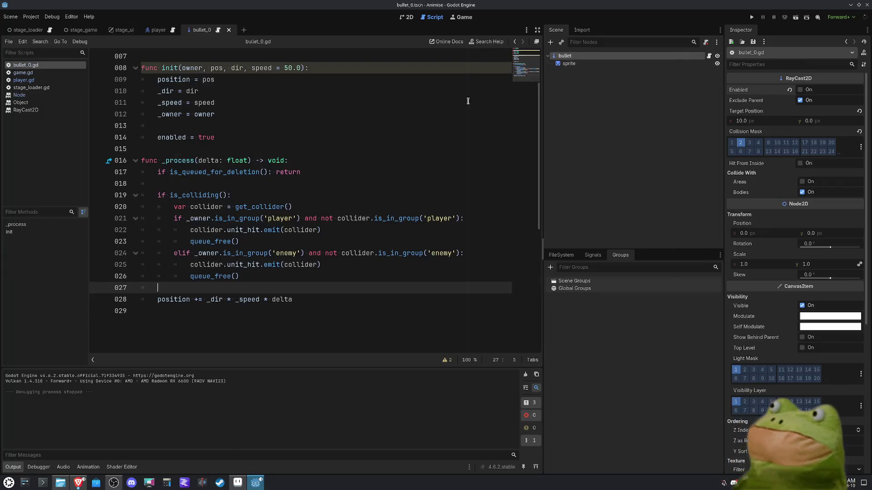
left_click(351, 177)
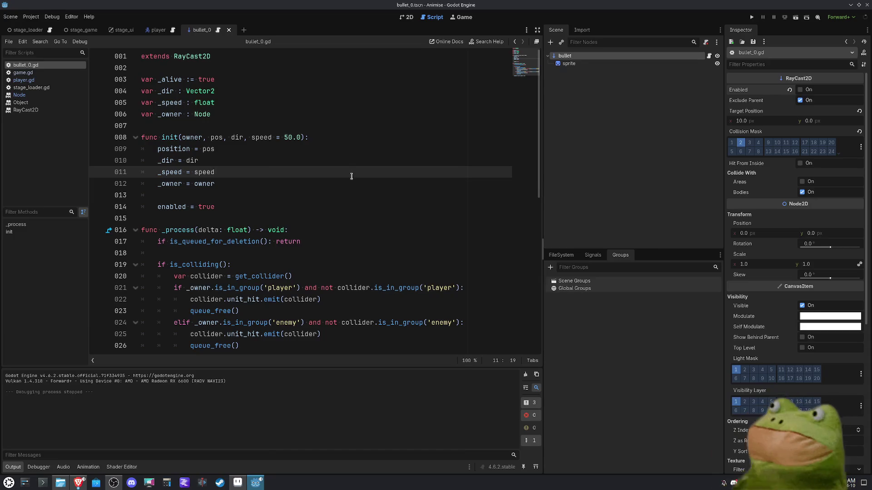
left_click(353, 195)
scroll(357, 195, "down", 5)
left_click(360, 245)
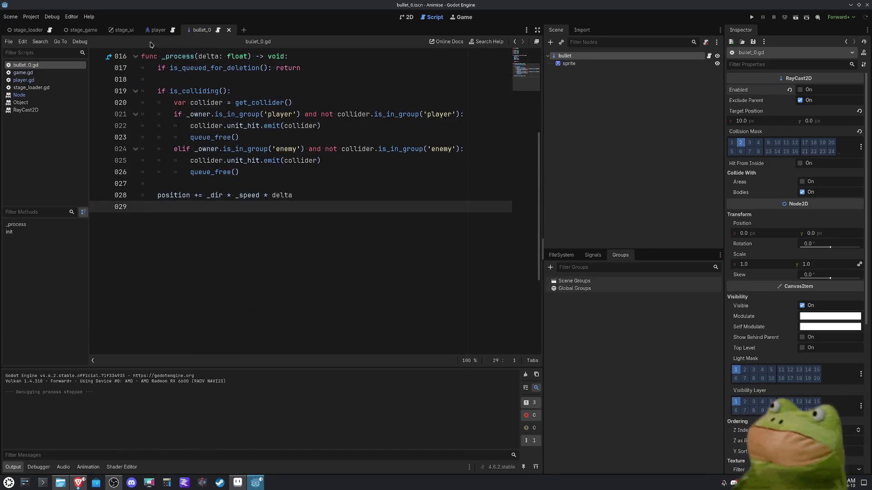
Review player.gd from the player scene down to its empty last line 035, comparing against bullet_0.gd.
left_click(159, 30)
scroll(336, 262, "up", 5)
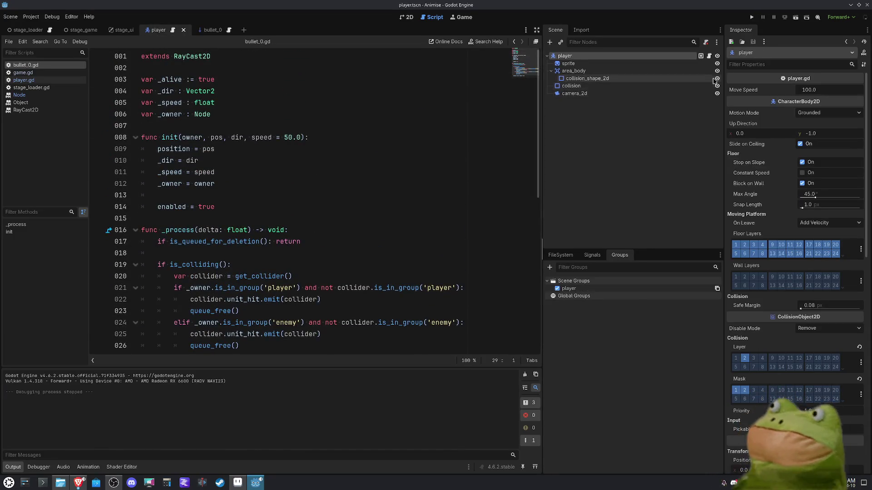
left_click(709, 56)
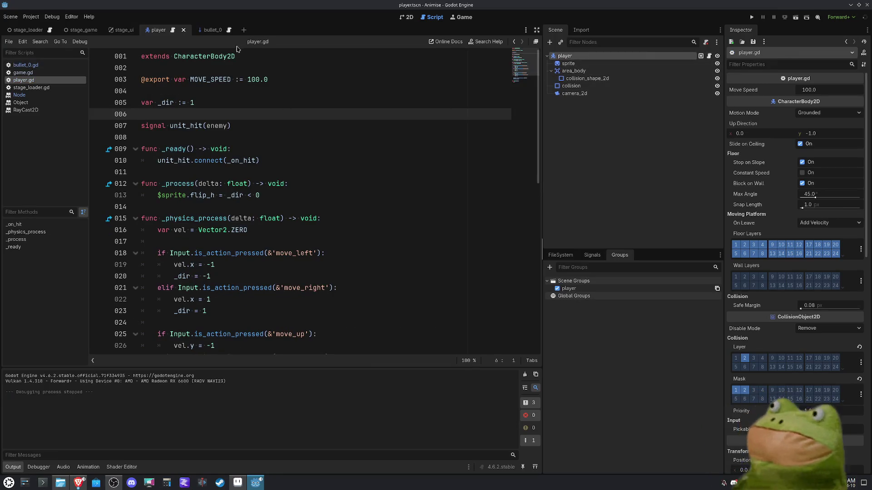
left_click(230, 31)
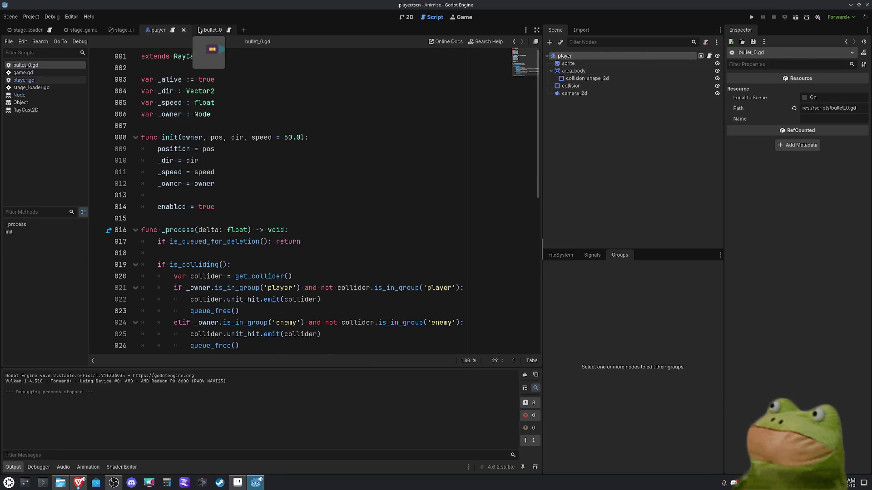
left_click(173, 31)
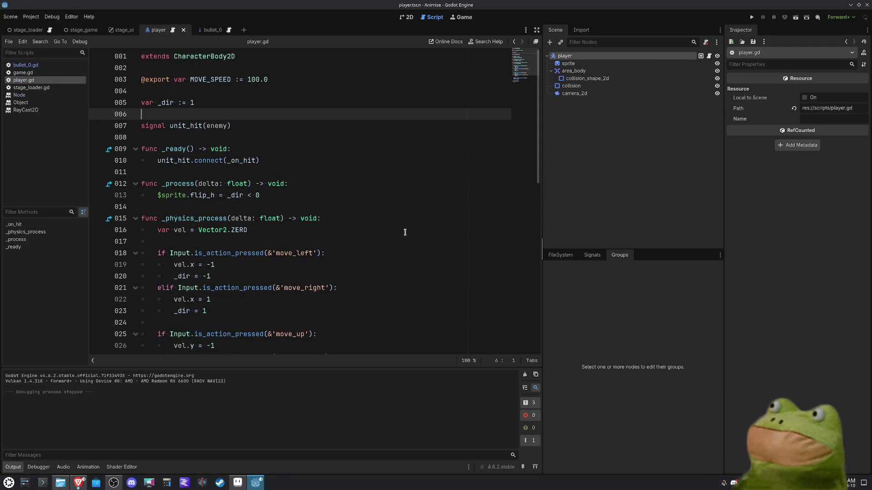
left_click(375, 267)
scroll(375, 267, "down", 8)
left_click(375, 268)
scroll(375, 268, "up", 8)
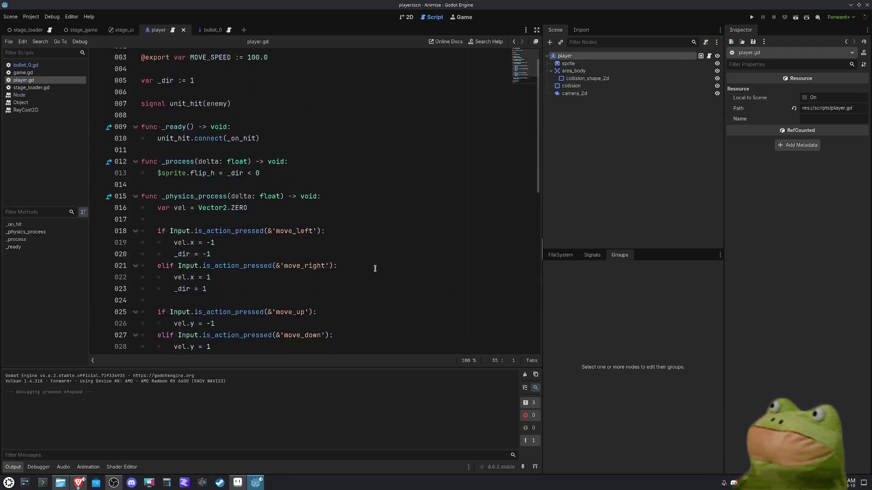
Show the stage_ui scene in the 2D viewport and pan across its canvas.
left_click(122, 30)
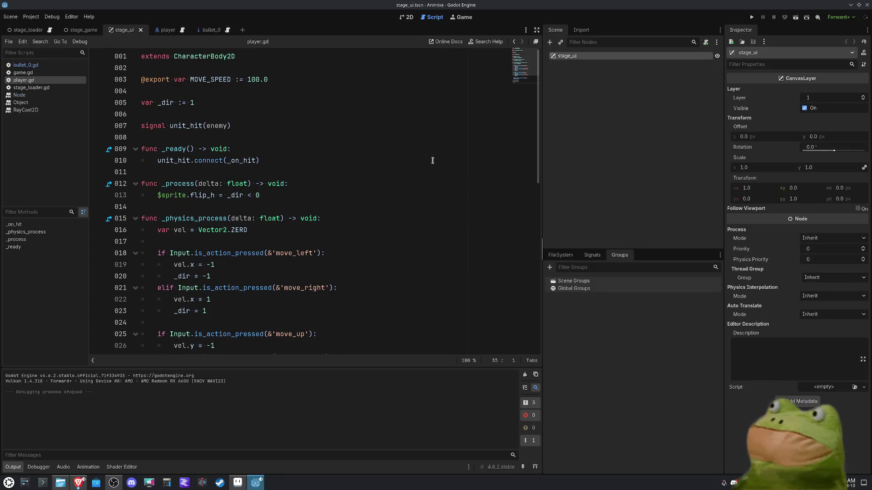
left_click(413, 18)
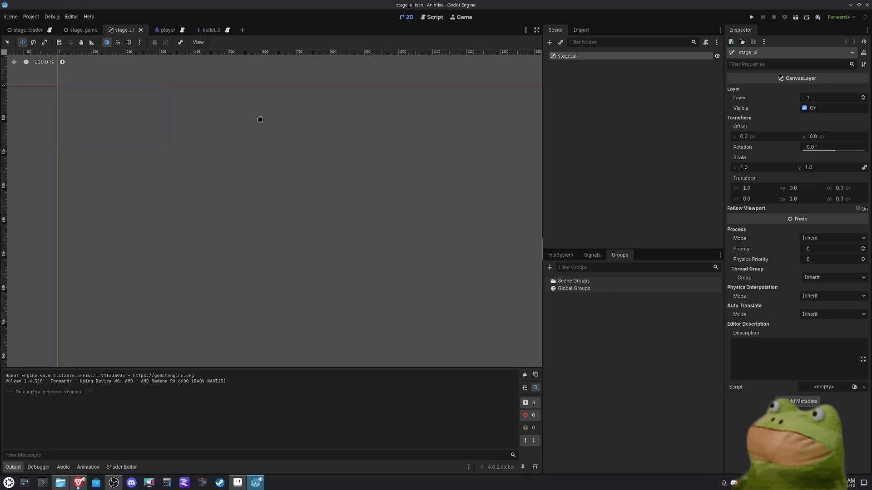
left_click_drag(159, 127, 282, 185)
scroll(259, 189, "up", 5)
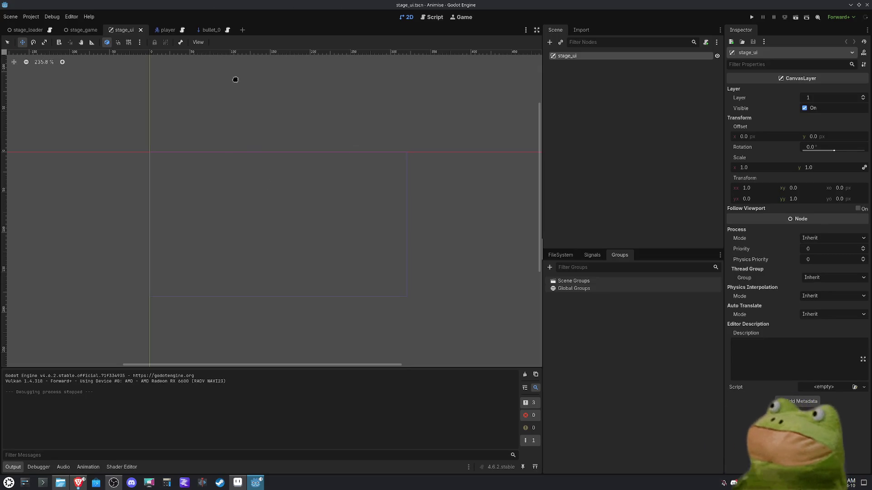
Re-maximize the editor, activate the Select tool, and switch to the bullet_0 scene.
left_click(305, 150)
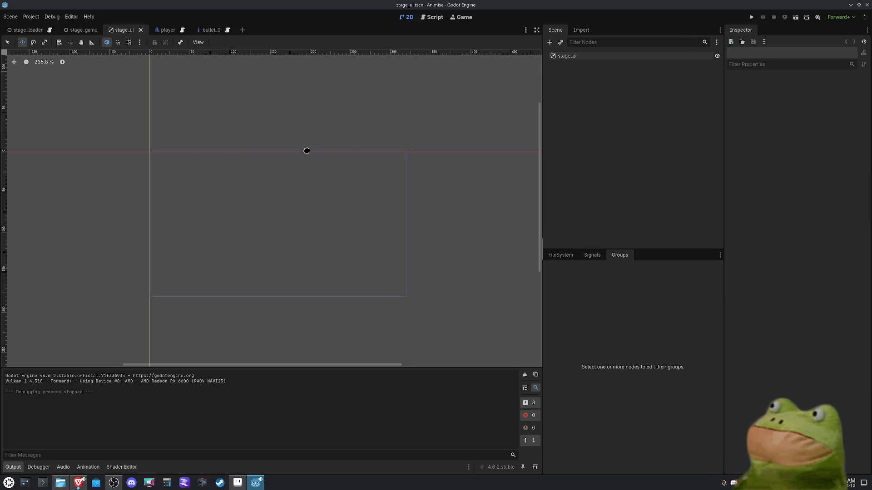
double_click(319, 3)
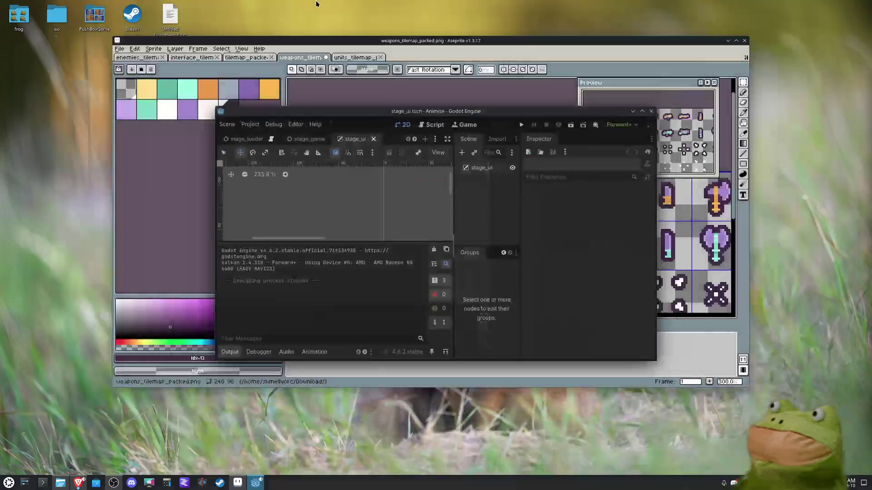
double_click(330, 123)
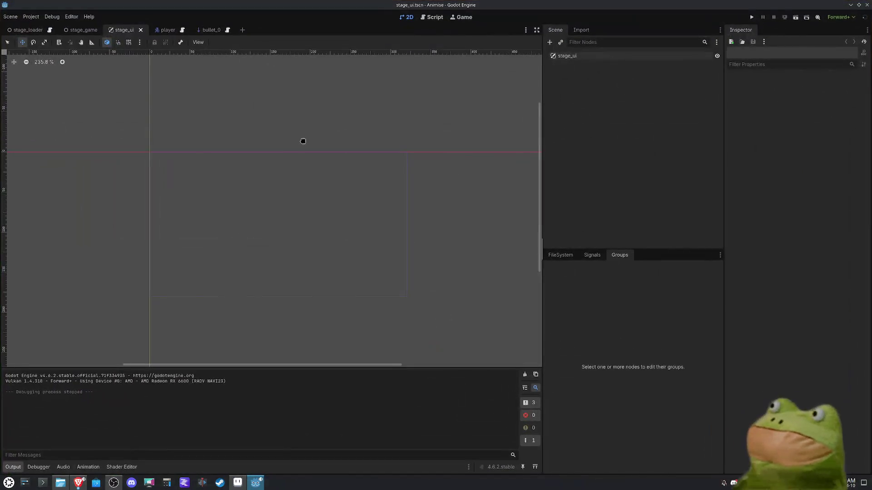
left_click(8, 42)
left_click(209, 30)
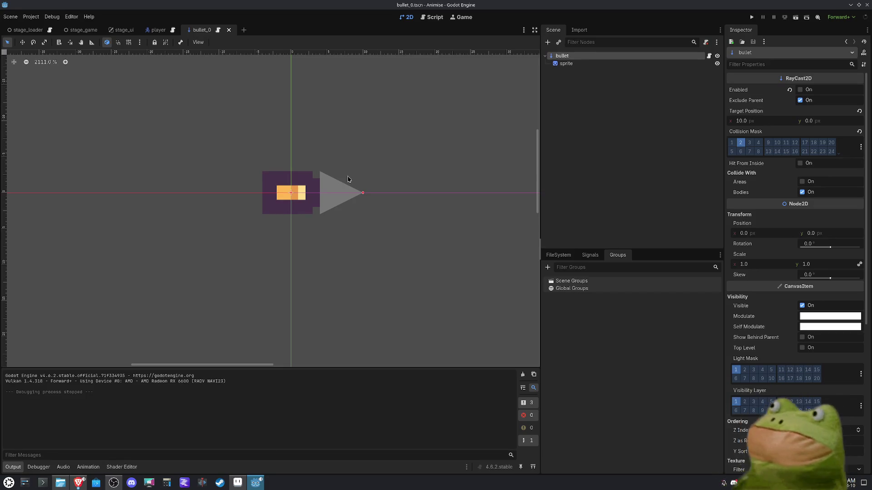
In the player scene, rename the area's collision_shape_2d node to collision.
right_click(348, 179)
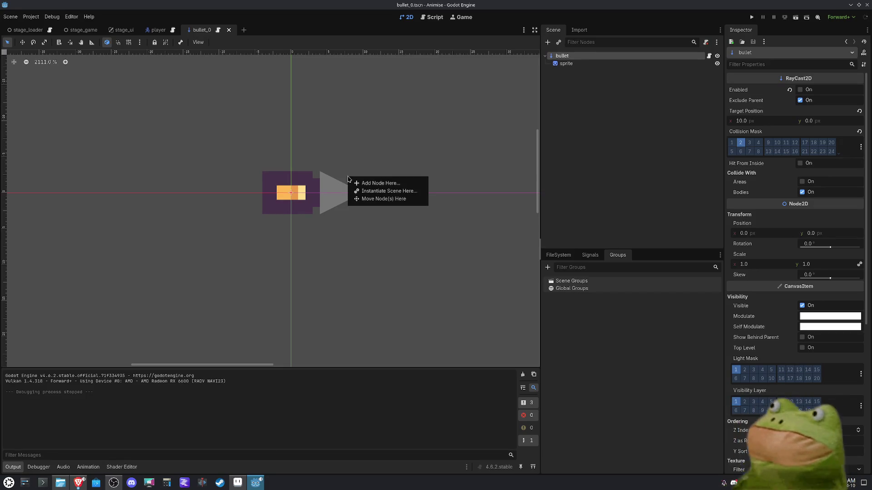
left_click(251, 144)
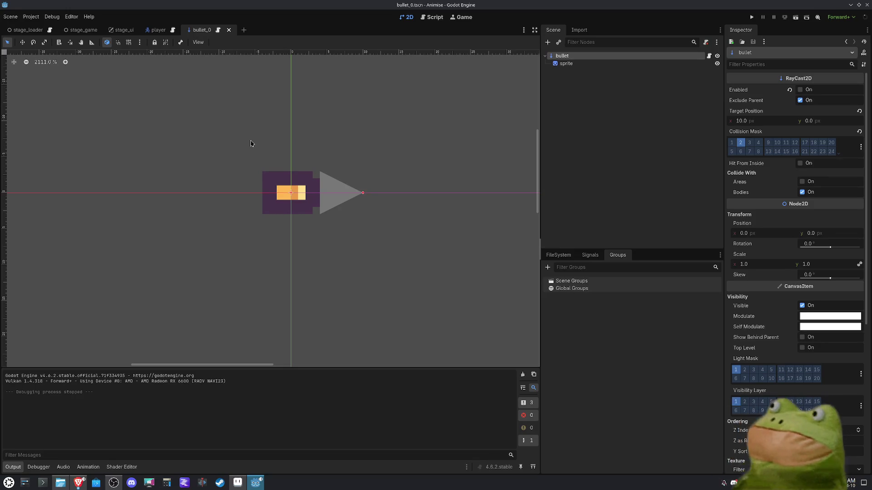
left_click(156, 28)
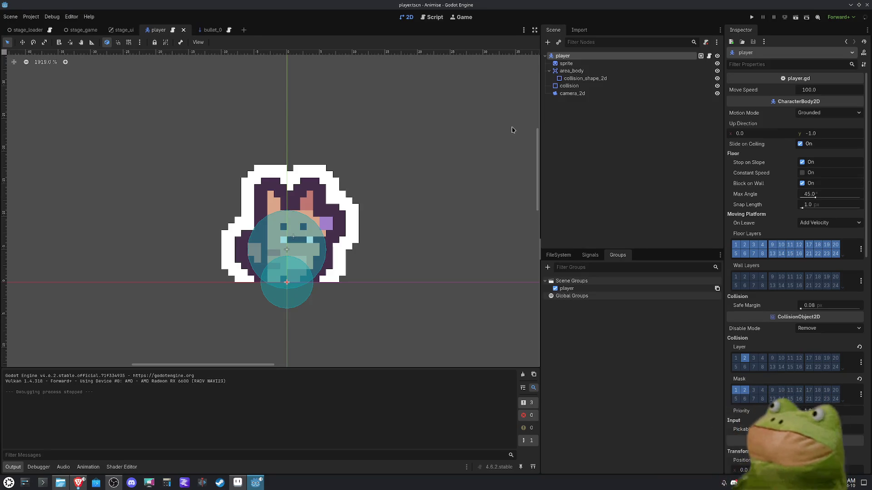
left_click(585, 72)
left_click(590, 79)
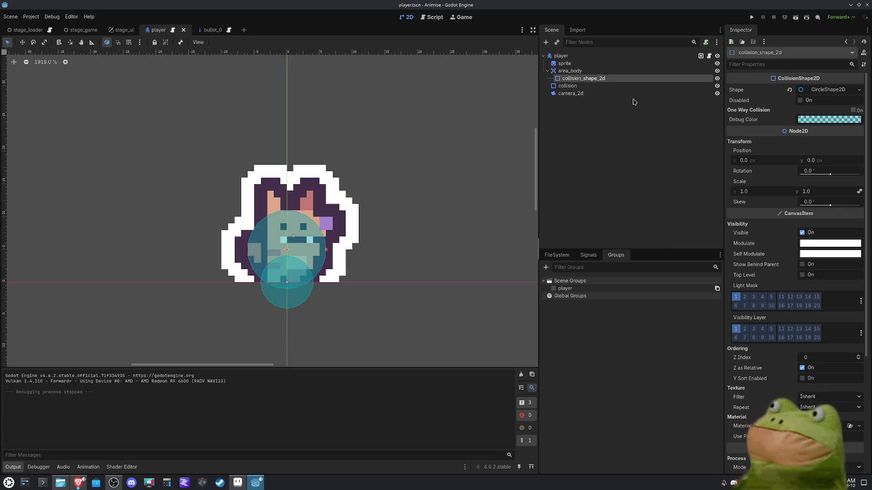
key("F2")
key("BackSpace")
key("BackSpace")
key("BackSpace")
key("BackSpace")
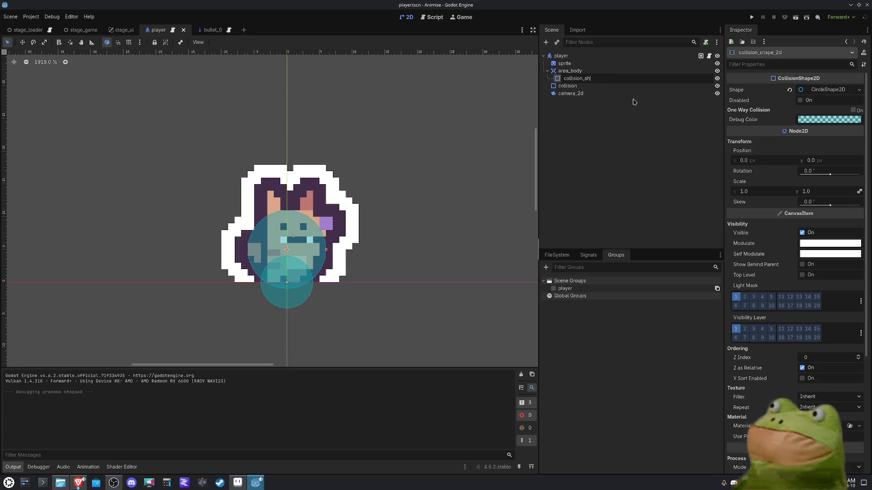
key("Return")
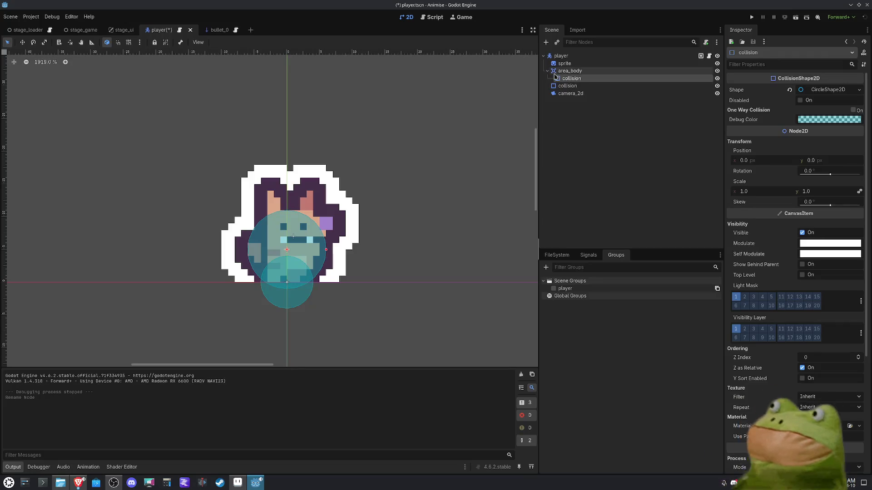
Add the area_body node to the player group and save the scene.
left_click(547, 71)
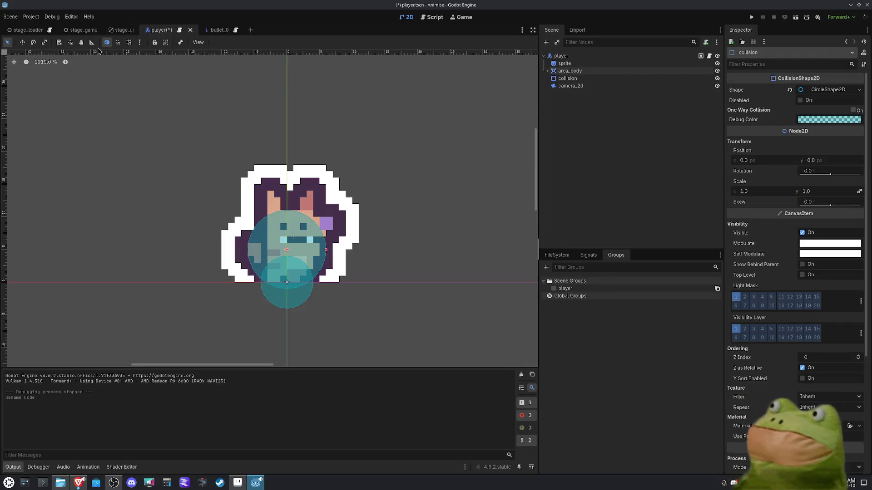
left_click(119, 44)
left_click(560, 72)
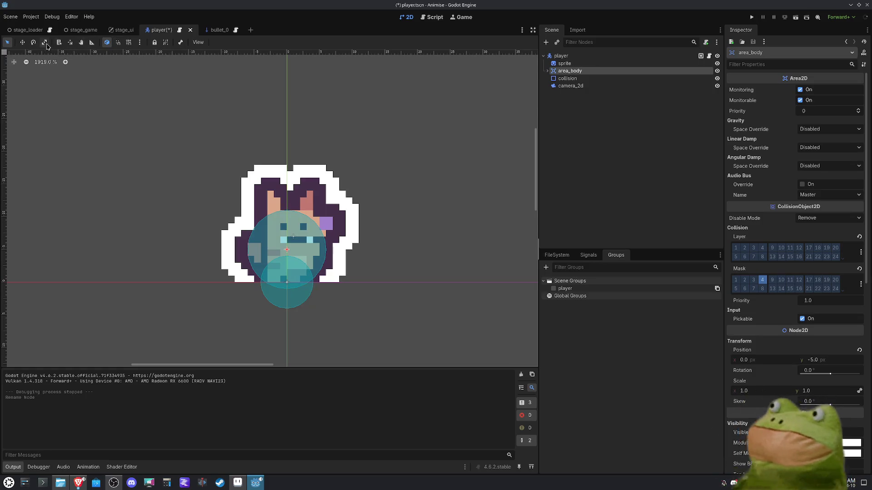
left_click(166, 42)
key("ctrl+s")
Rename camera_2d to camera and save the player scene.
double_click(571, 86)
key("End")
key("BackSpace")
key("Return")
key("ctrl+s")
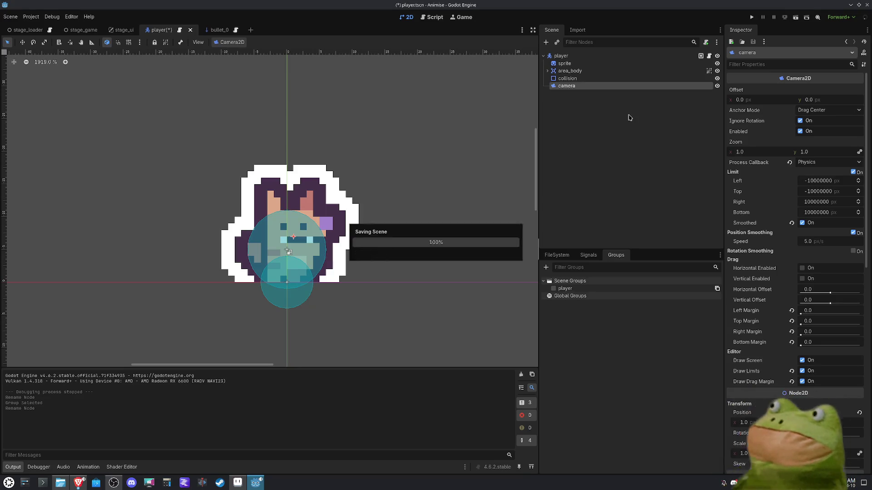
left_click(206, 32)
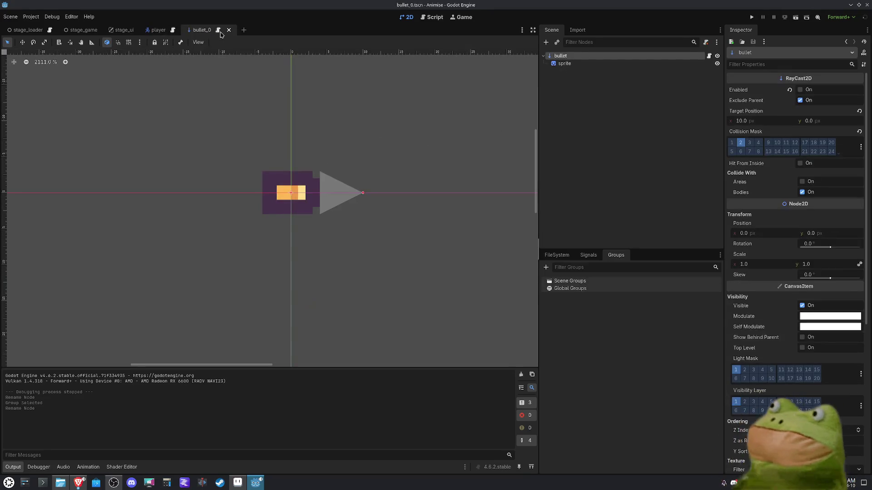
Create and attach res://scripts/stage_game.gd to the stage_game root node.
left_click(176, 32)
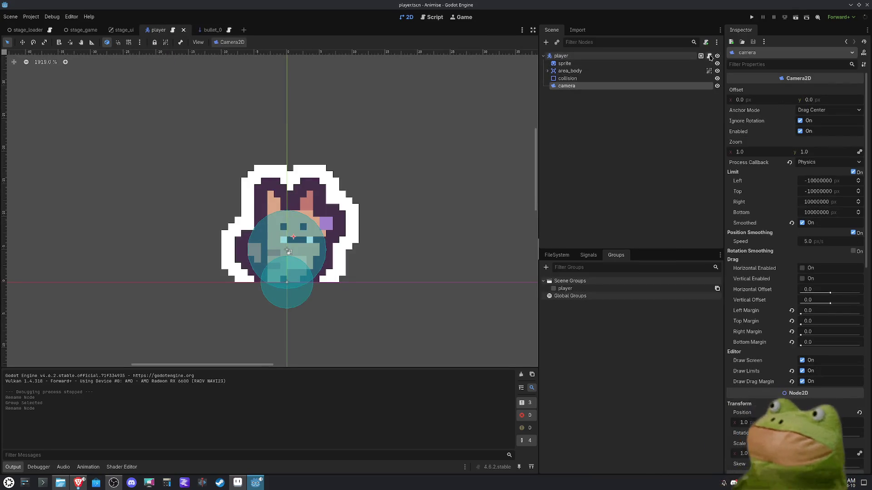
left_click(709, 56)
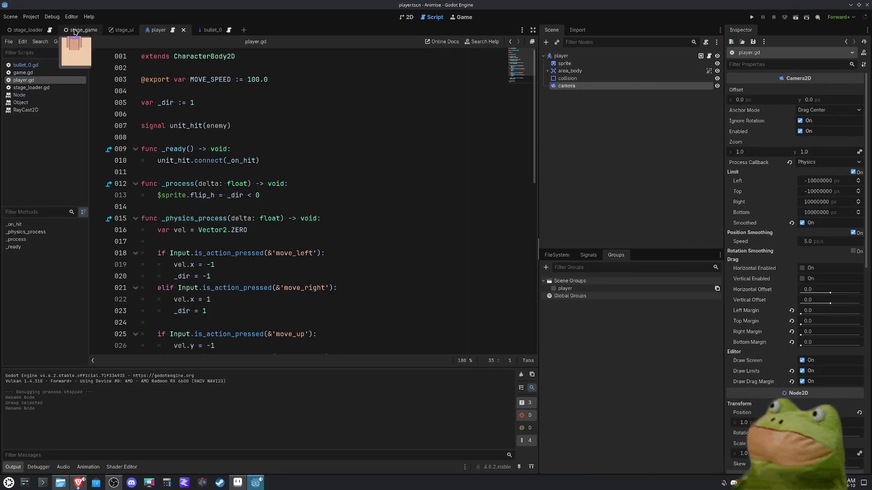
left_click(82, 30)
left_click(708, 57)
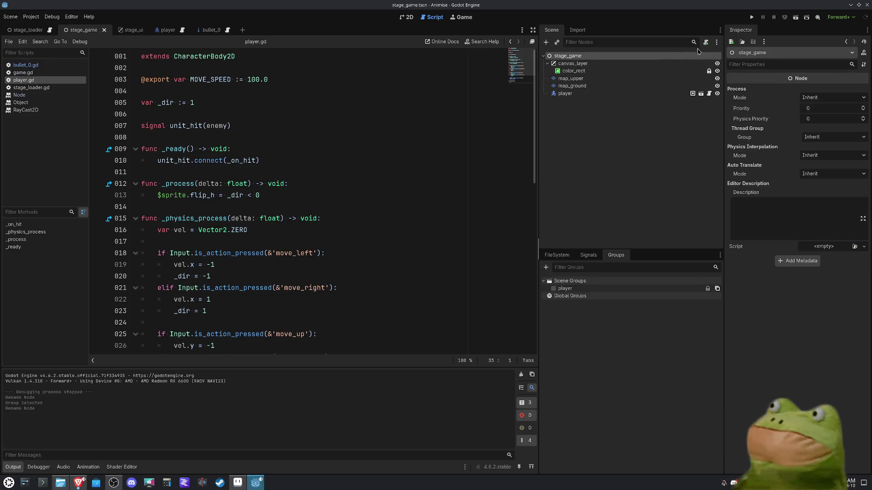
left_click(706, 42)
left_click(414, 248)
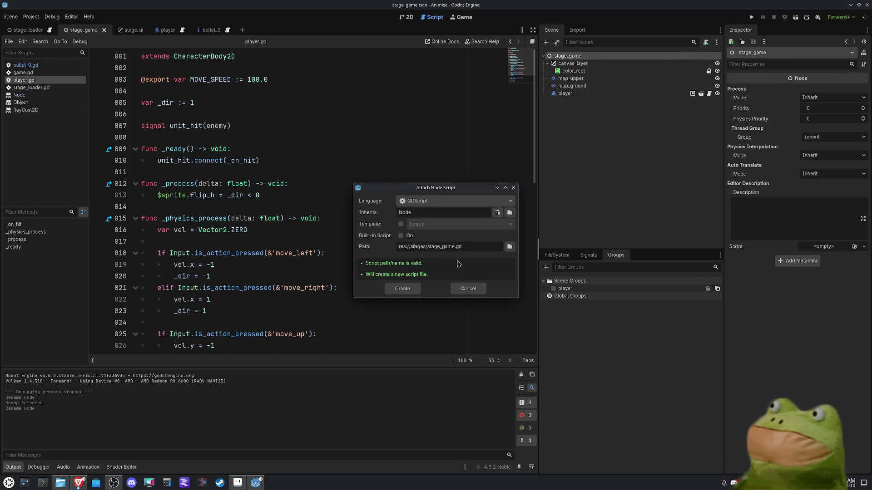
key("Delete")
key("Delete")
key("Delete")
type("scri")
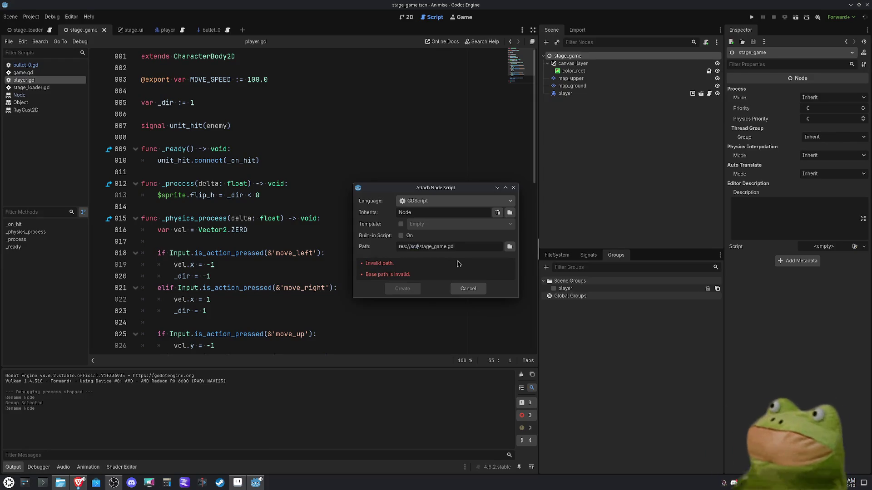
type("pts/")
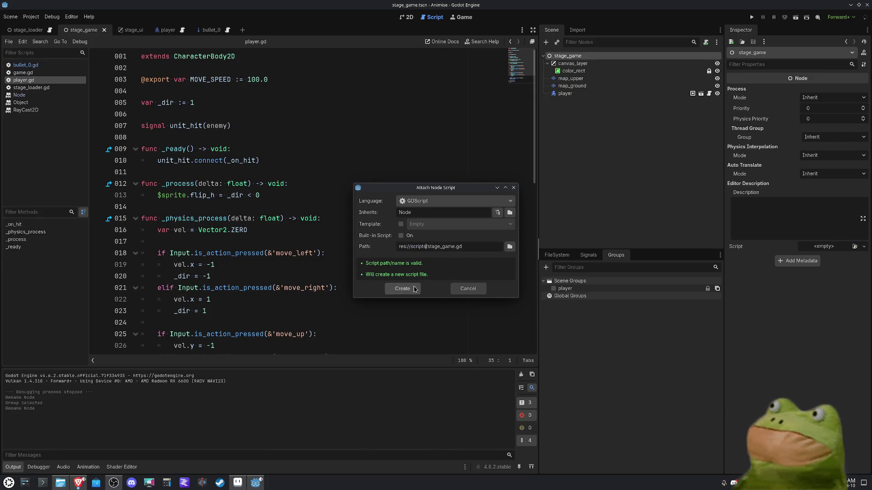
left_click(401, 293)
left_click(30, 73)
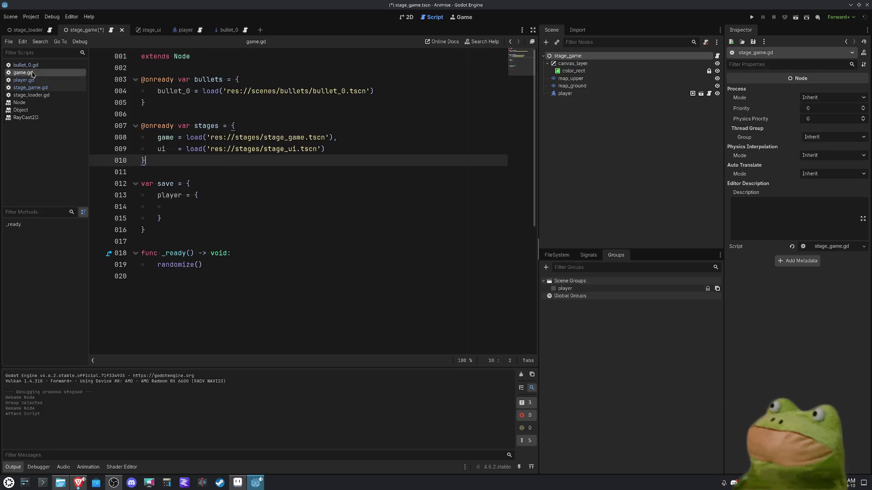
Declare signal spawn_bullet(owner, pos, dir, speed) in game.gd and save.
key("Return")
key("Return")
type("signal spaw")
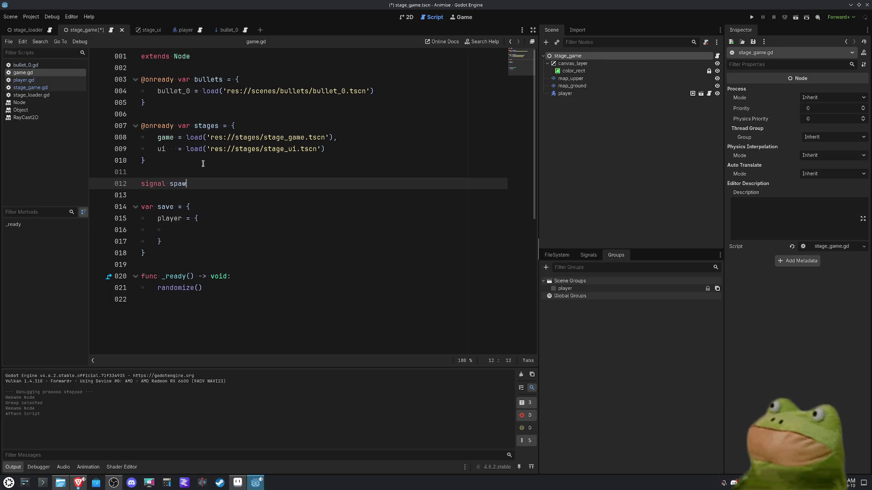
type("n_bullet(")
type("owner, ")
type("pos, ")
type("dir, p")
type("peed")
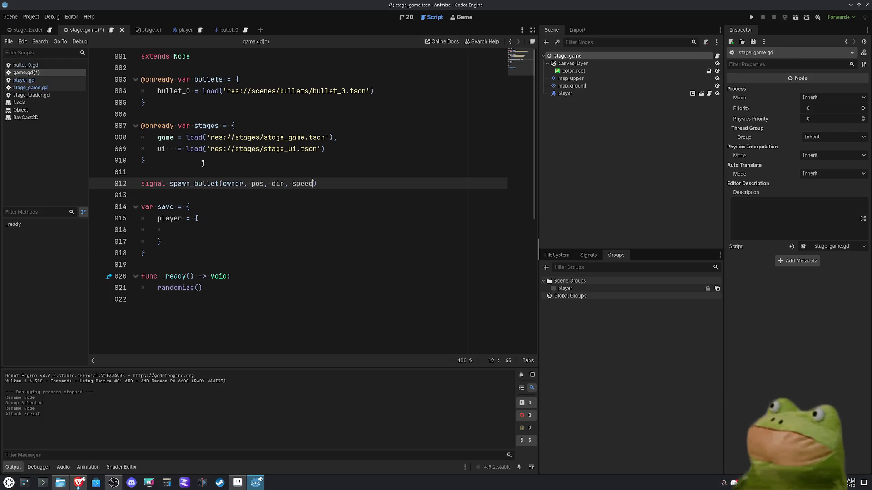
left_click(301, 239)
key("ctrl+s")
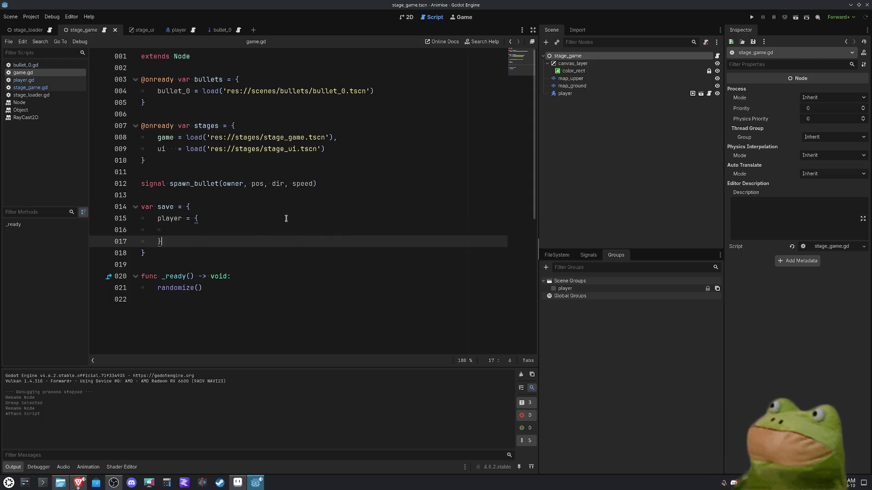
double_click(194, 184)
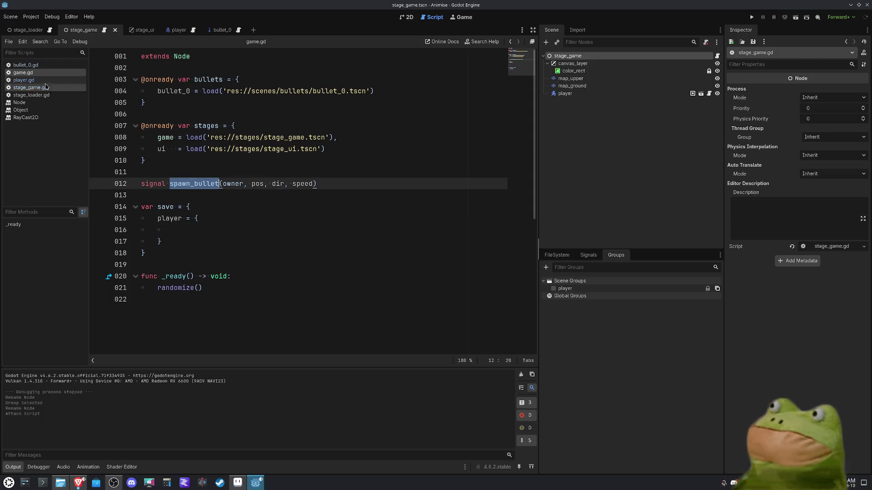
Open stage_game.gd and start a new line below extends Node.
left_click(718, 58)
left_click(265, 109)
key("Return")
Add _ready that connects game.spawn_bullet to _on_spawn_bullet.
type("fun")
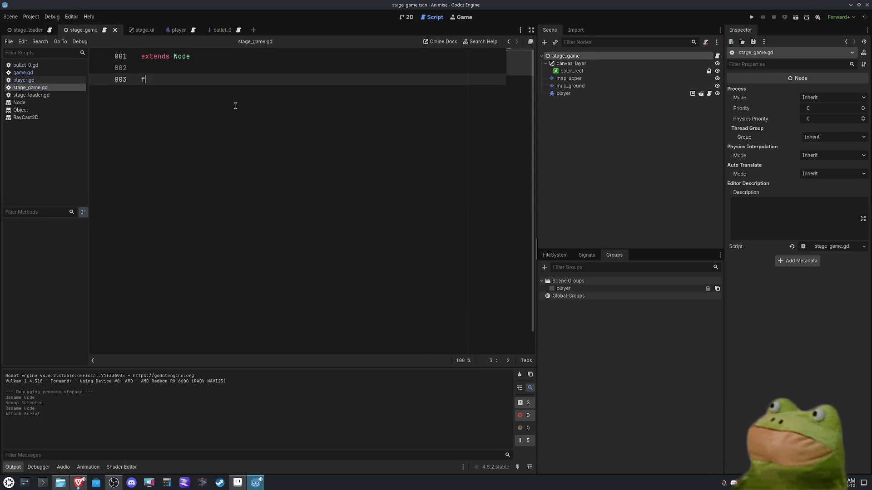
type("c _r")
key("Return")
key("Return")
type("spawn_bullet")
key("BackSpace")
key("BackSpace")
key("BackSpace")
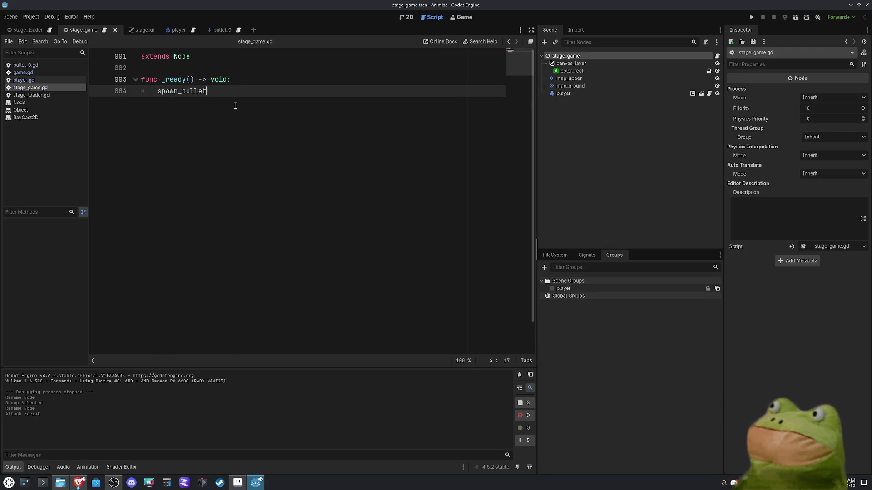
key("BackSpace")
key("BackSpace")
type("game.spawn_bullet.em")
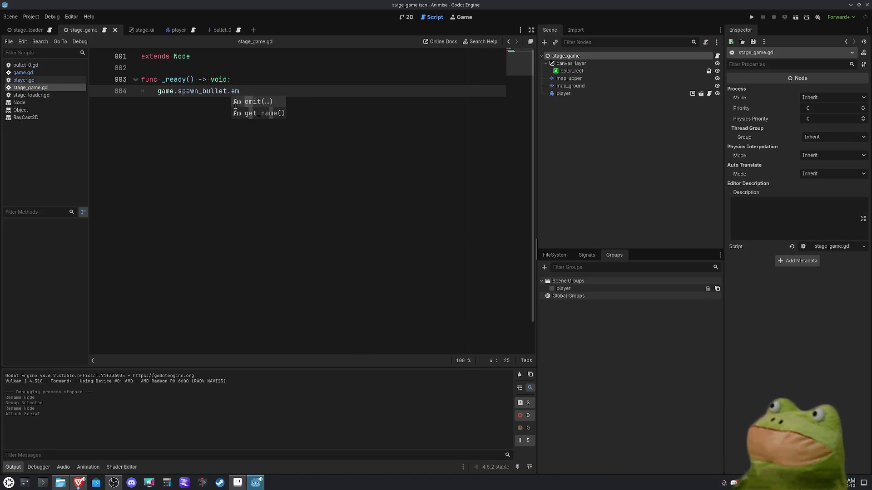
key("BackSpace")
key("BackSpace")
key("Return")
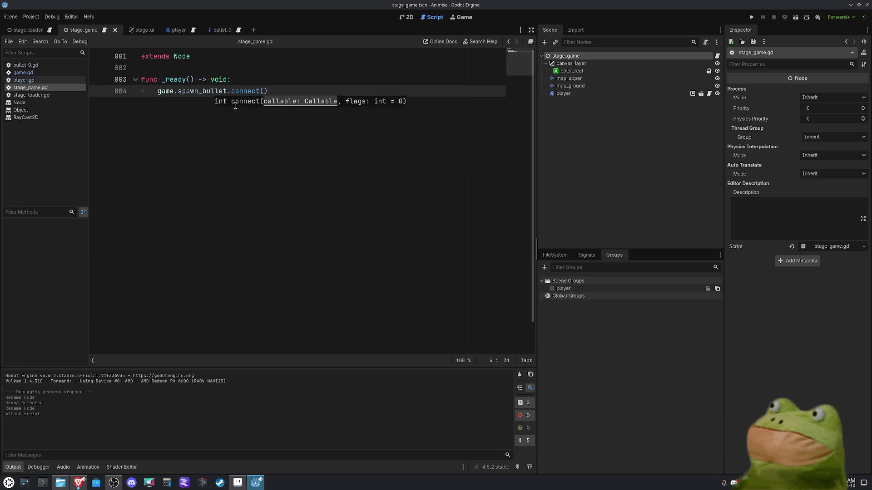
type("_on")
key("Right")
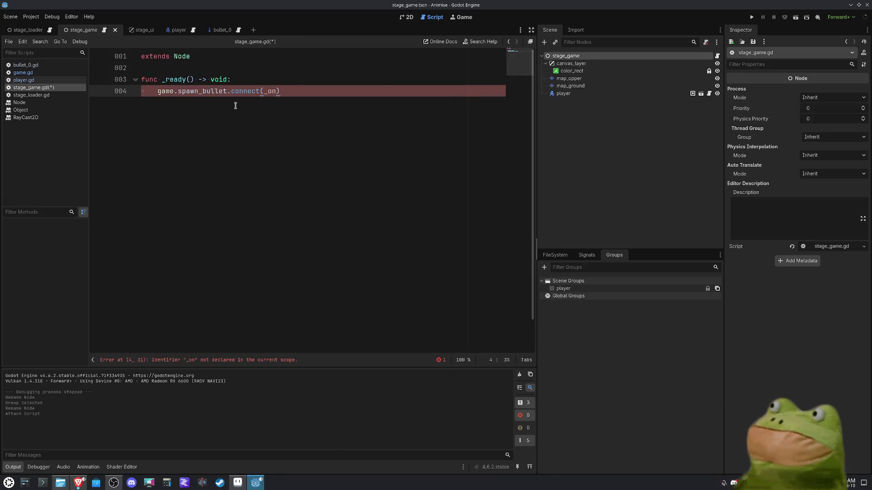
key("Left")
type("_spawn_bullet")
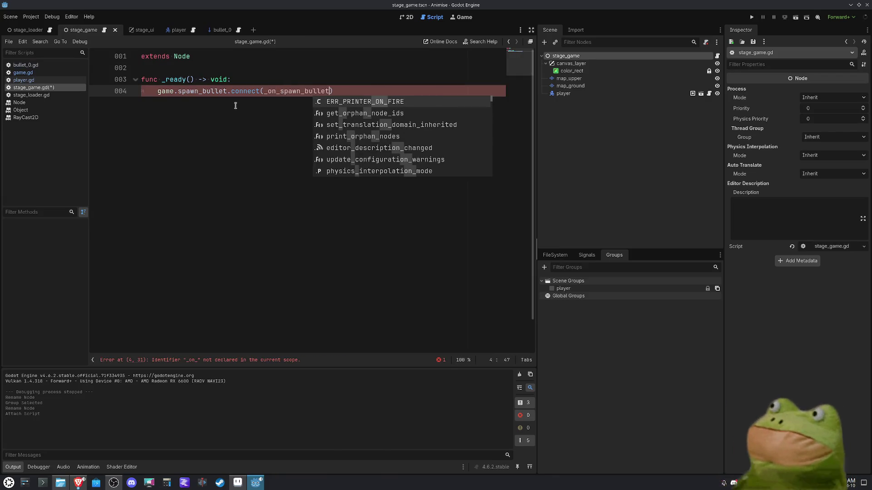
key("Escape")
key("Right")
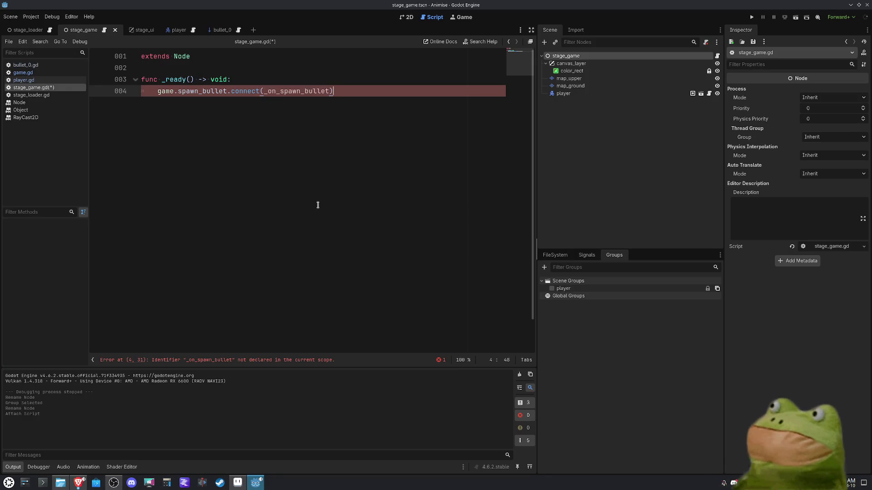
Define func _on_spawn_bullet(owner, pos, dir, speed) with a pass body.
key("Return")
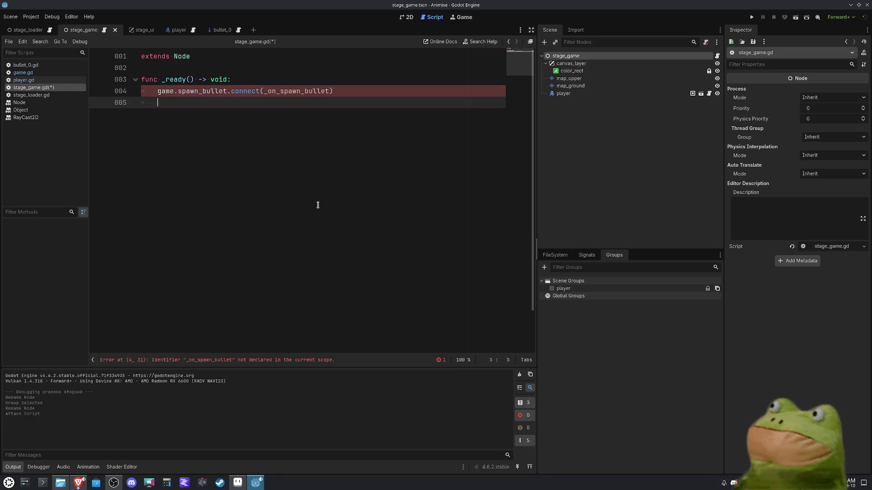
key("Return")
type("func")
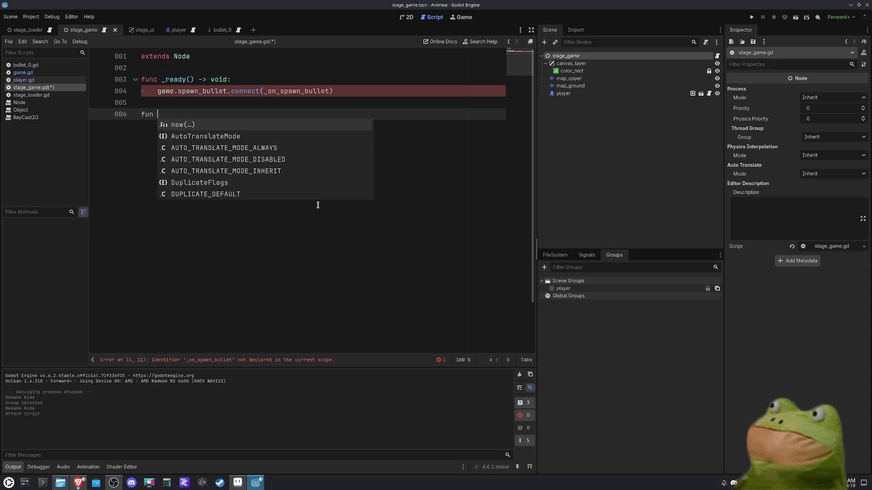
type(" _on_spawn_bullet():")
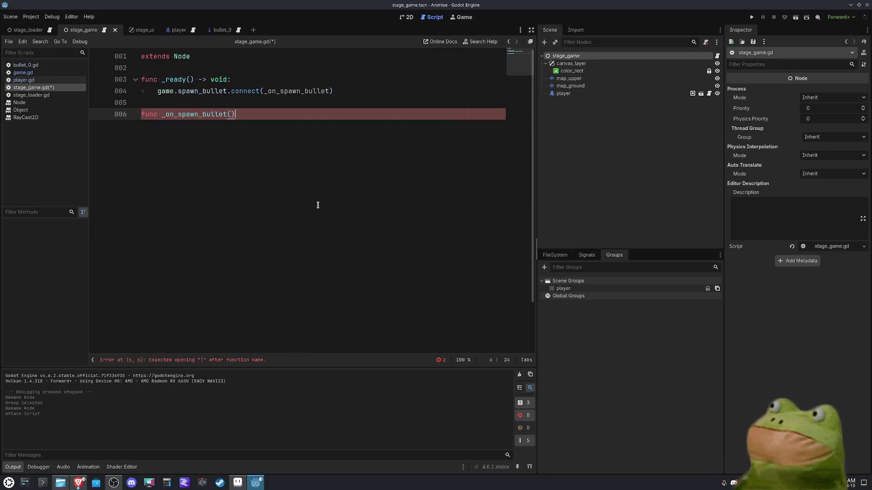
key("Return")
type("pass")
key("Up")
key("End")
key("Left")
key("Left")
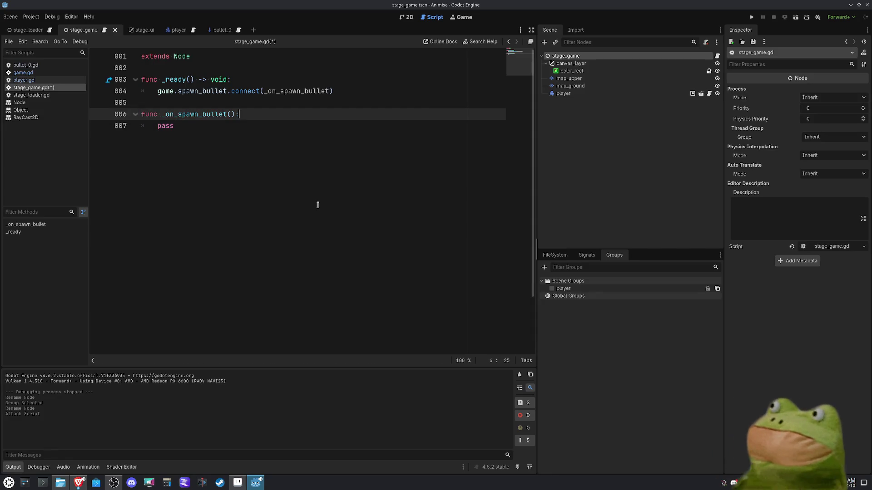
type("o")
type("wner,")
type("pos, ")
type("dir, speed")
double_click(161, 126)
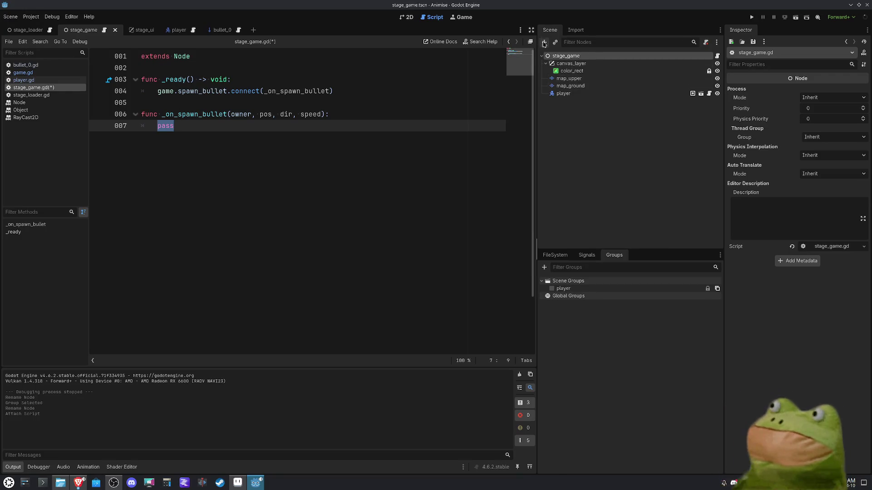
Add a plain Node named bullet_container after canvas_layer in stage_game.
left_click(544, 41)
left_click(311, 149)
double_click(311, 149)
mouse_move(558, 101)
left_mouse_down()
mouse_move(559, 73)
mouse_move(558, 80)
left_mouse_up()
type("co")
key("BackSpace")
type("bu")
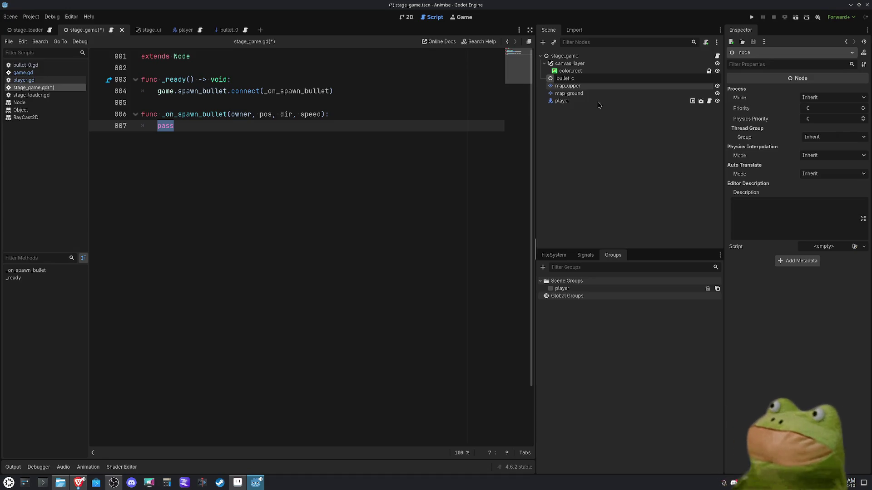
type("r")
key("Return")
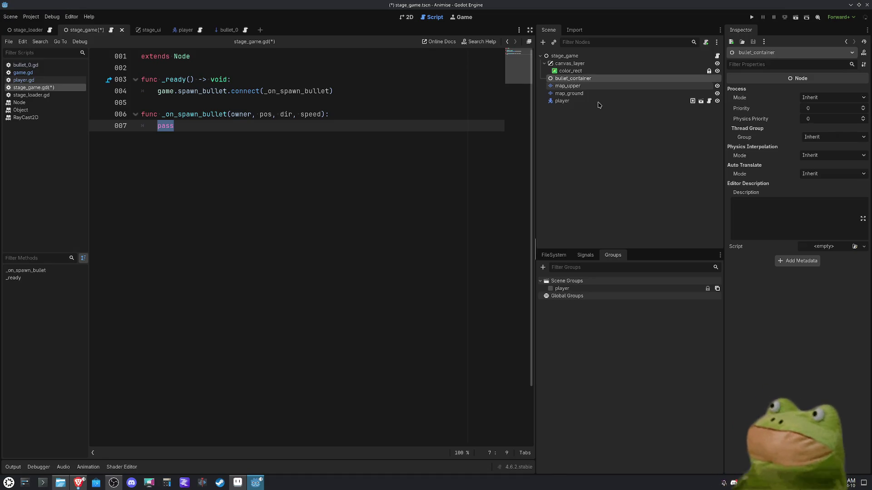
Insert a bullet parameter after owner in the _on_spawn_bullet handler.
left_click(340, 111)
key("Return")
key("Return")
key("Up")
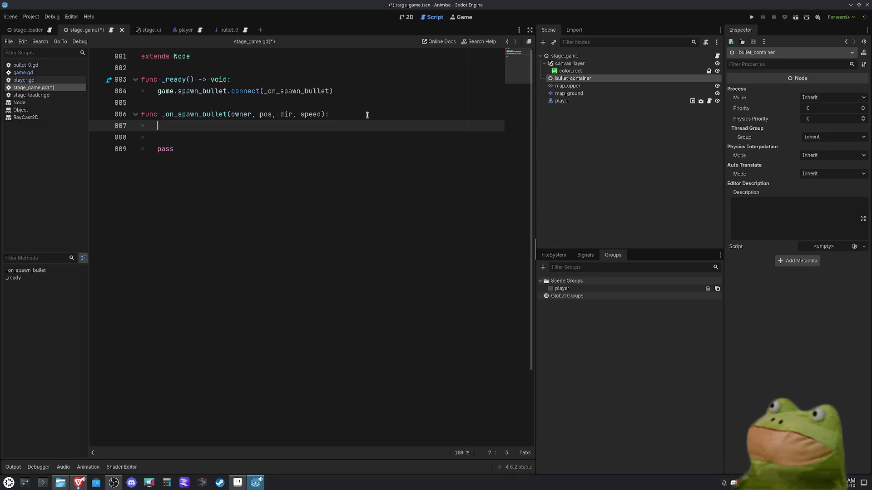
left_click(257, 118)
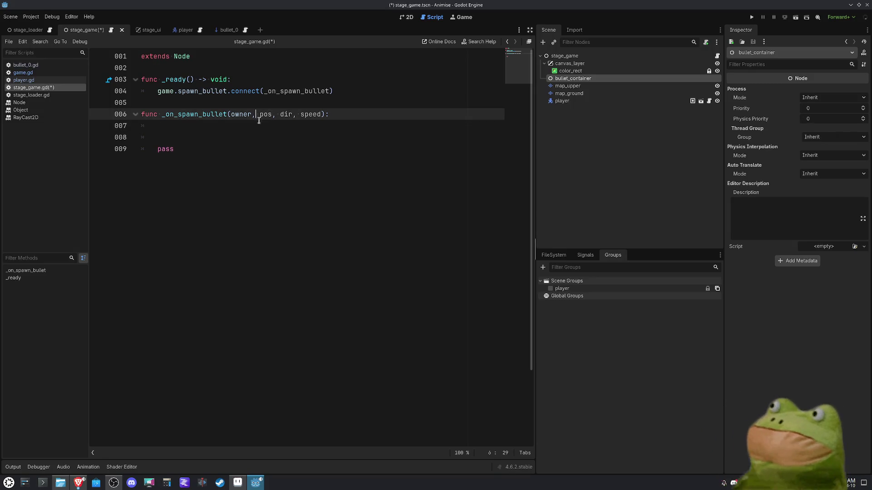
type("buk")
key("BackSpace")
type("llet,")
Add bullet after owner in game.gd's spawn_bullet signal and save.
left_click(38, 74)
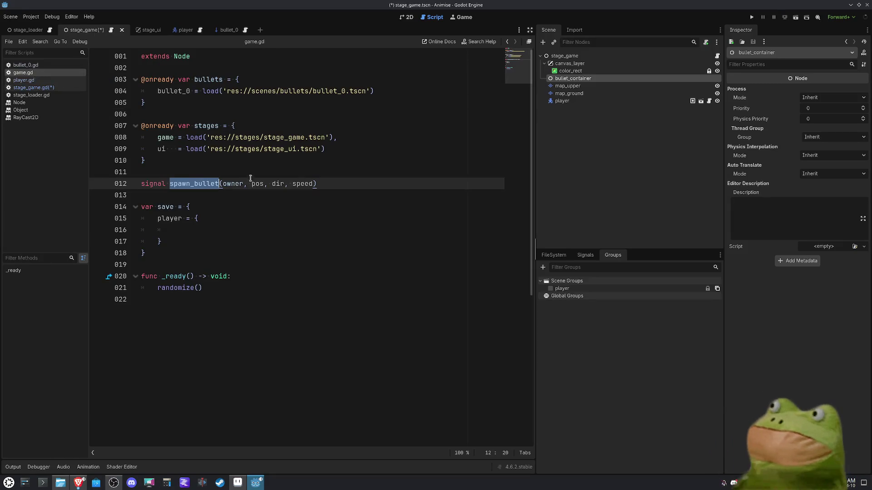
left_click(252, 185)
type("bullet,")
key("ctrl+s")
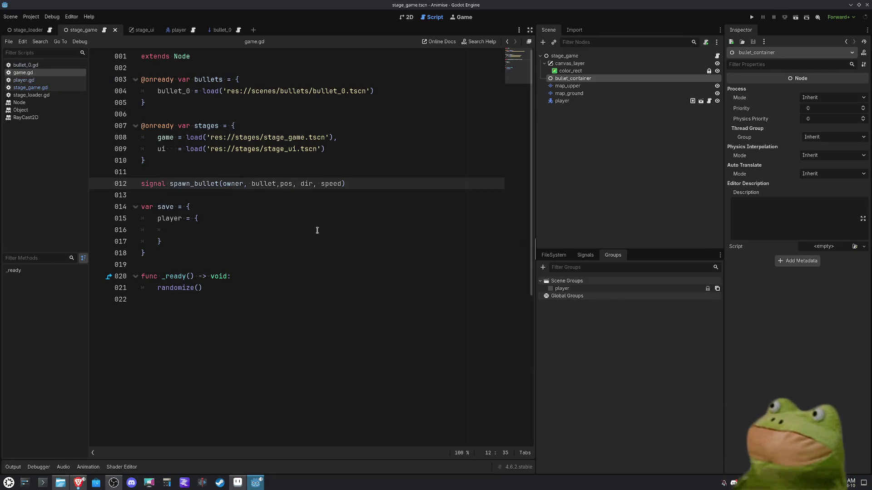
left_click(507, 42)
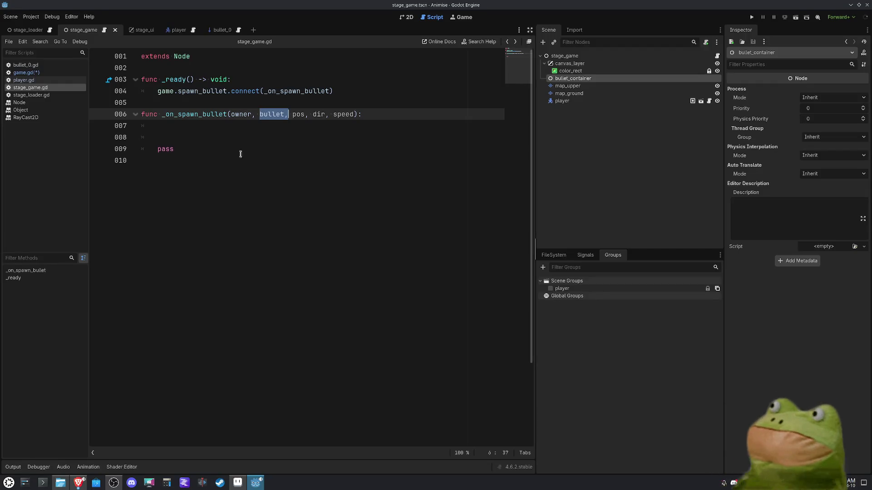
Type var inst = bullet.instantiate() as the handler's first line.
left_click(204, 129)
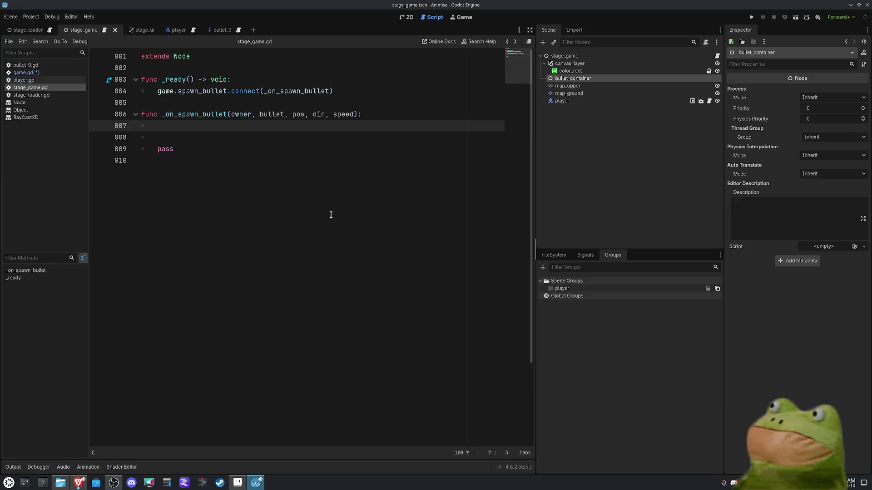
type("$")
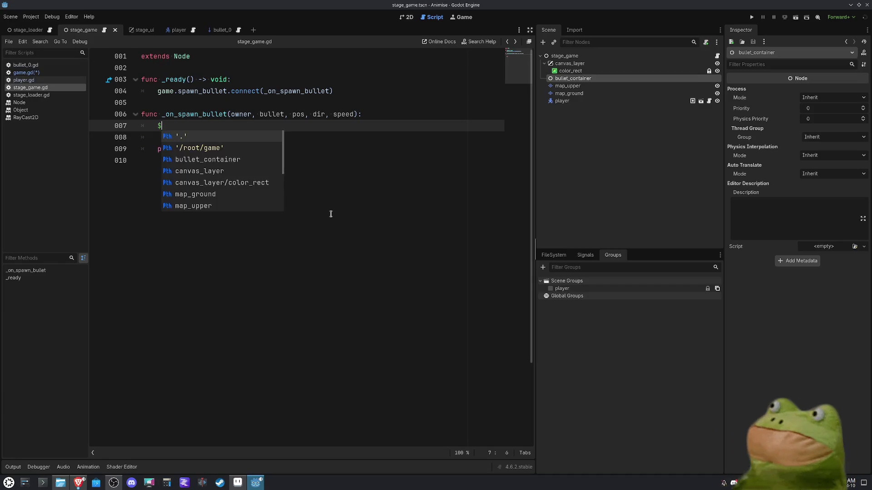
key("Down")
key("Down")
key("Return")
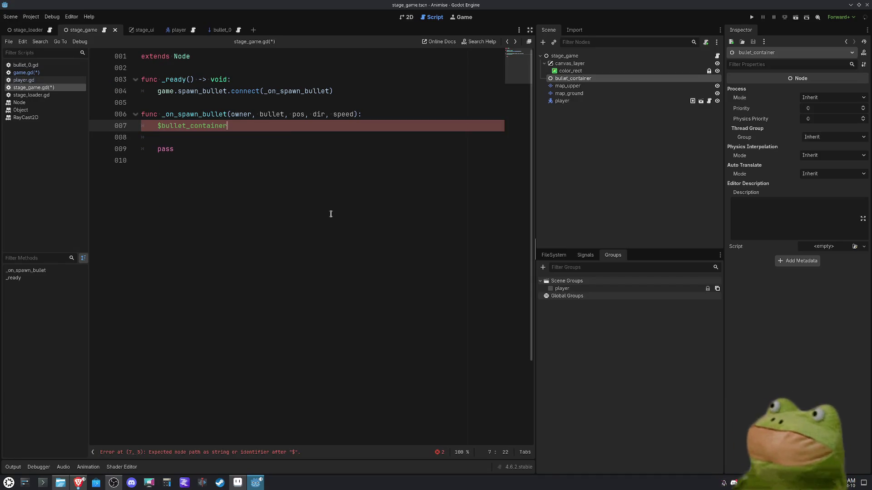
key("shift+Home")
key("BackSpace")
type("var inst = bullet.in")
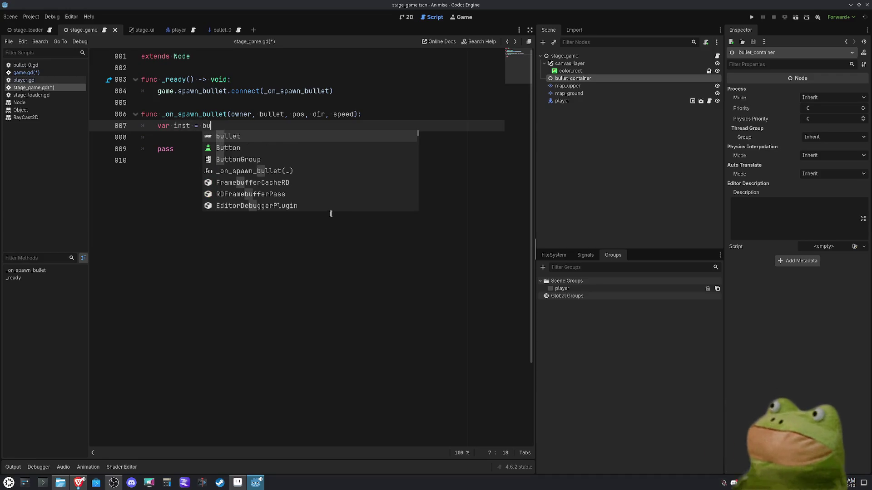
type("sti")
key("BackSpace")
type("instani")
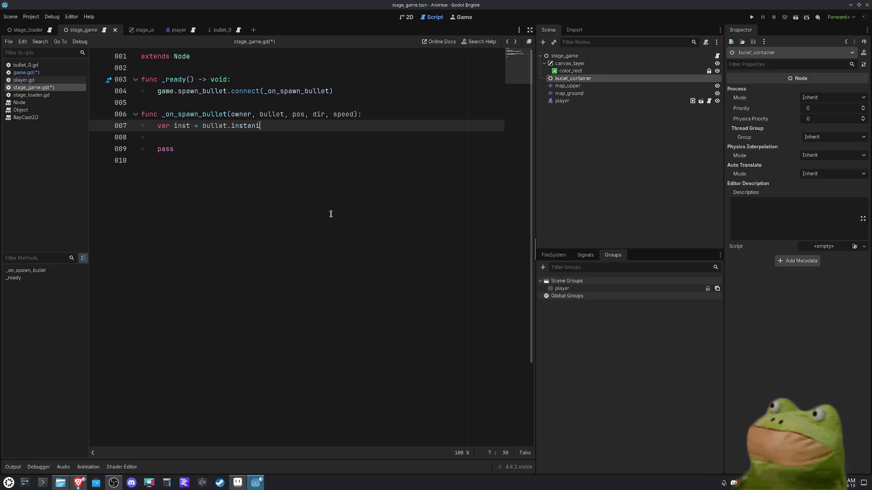
type("anate(")
Correct the instantiate spelling using stage_loader.gd and begin an inst.init( call below.
double_click(263, 126)
left_click(479, 41)
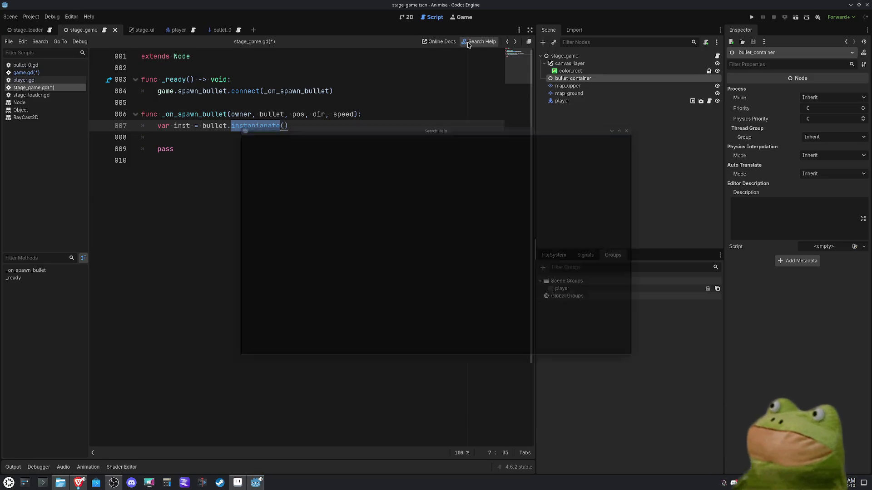
left_click(512, 360)
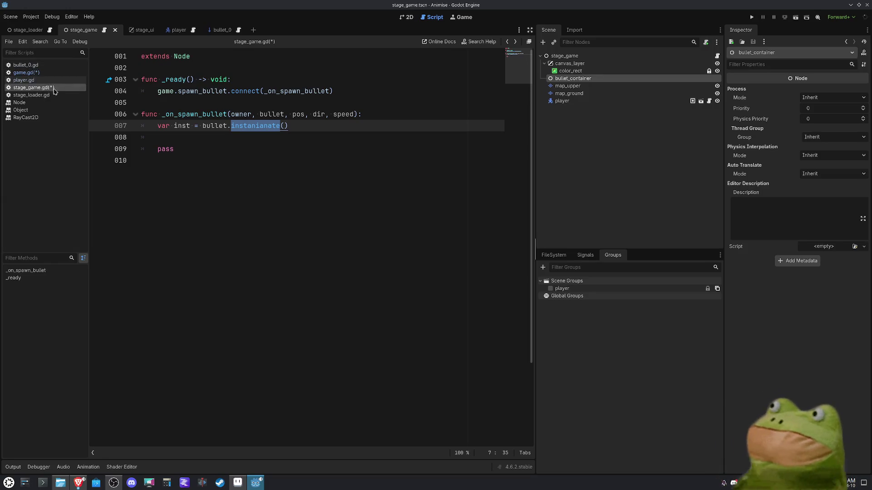
left_click(45, 97)
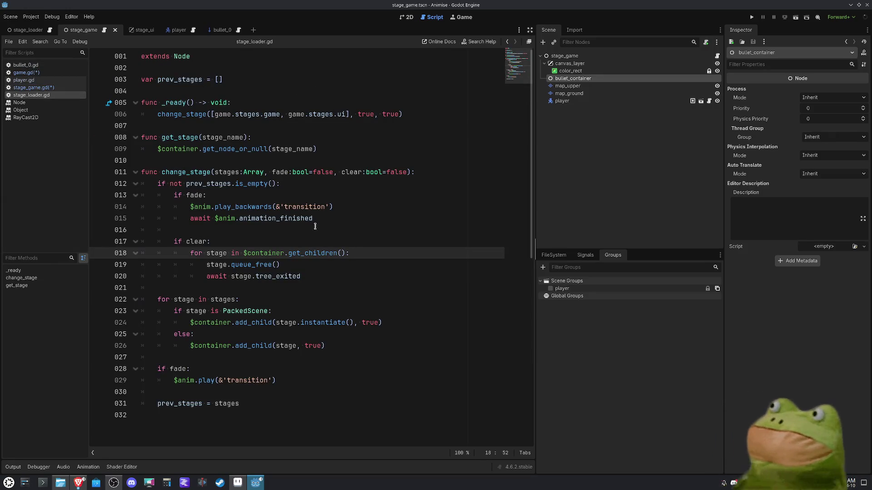
double_click(328, 321)
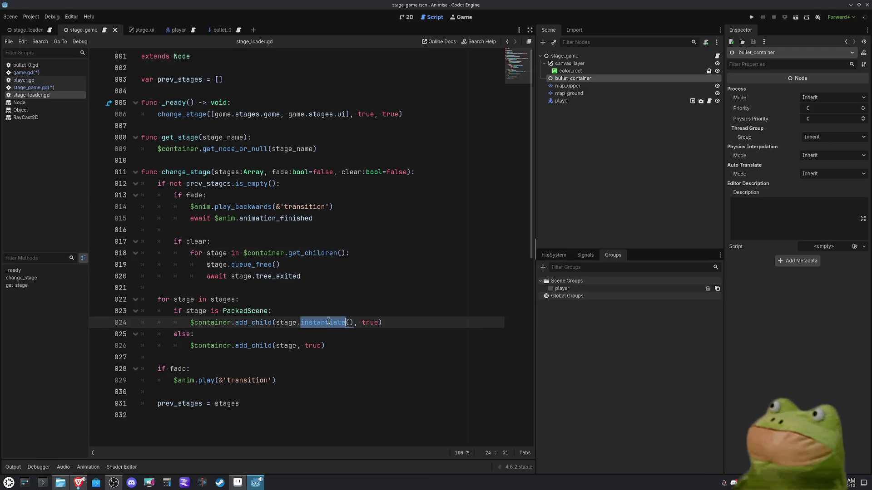
left_click(507, 41)
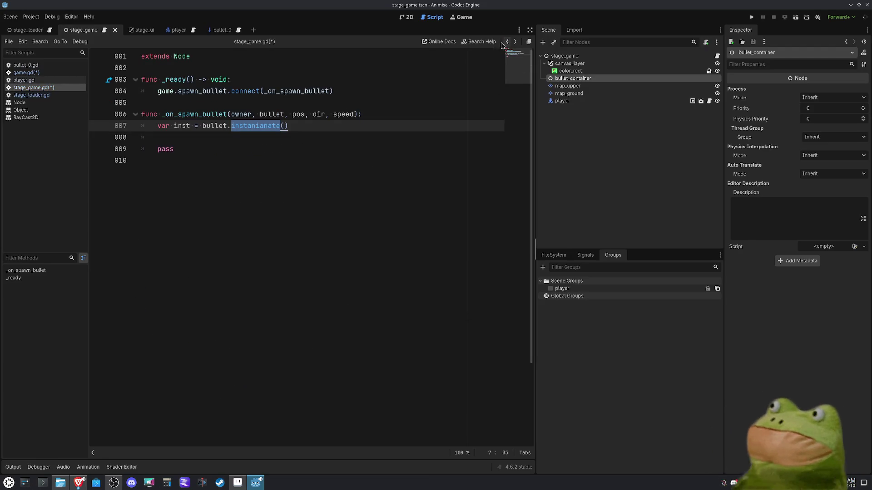
left_click(318, 128)
key("ctrl+z")
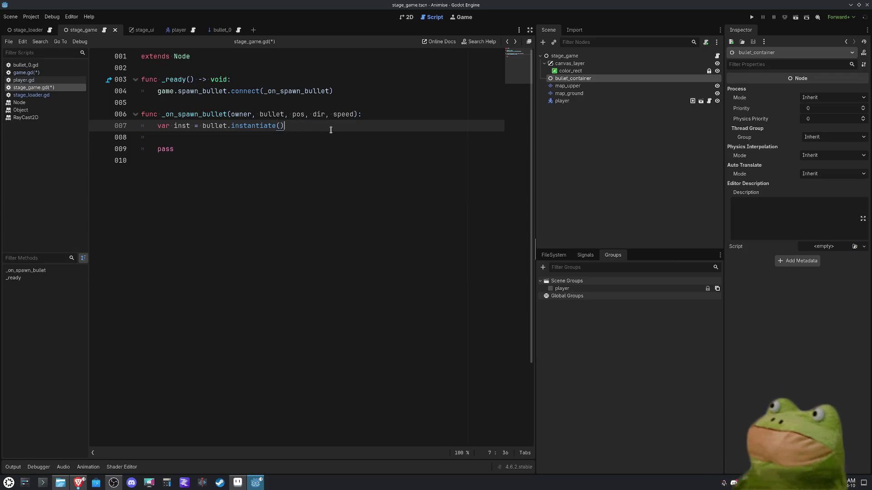
key("Return")
key("Return")
type("inst.init")
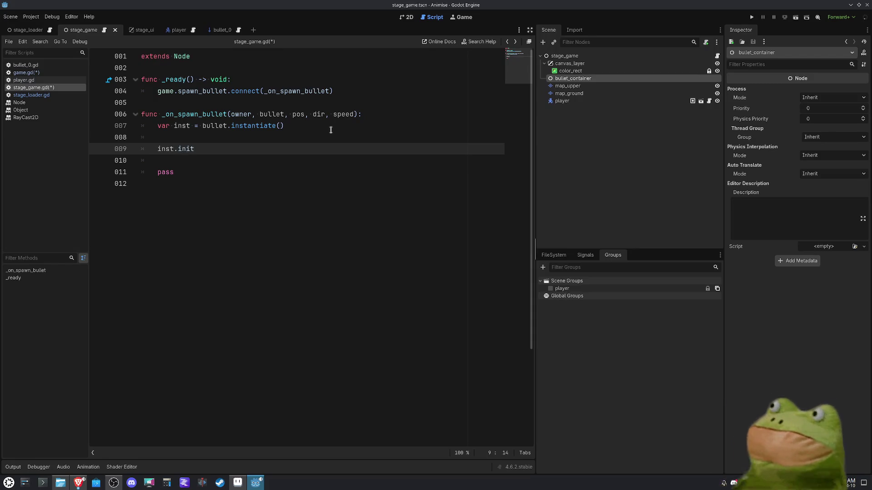
type("(")
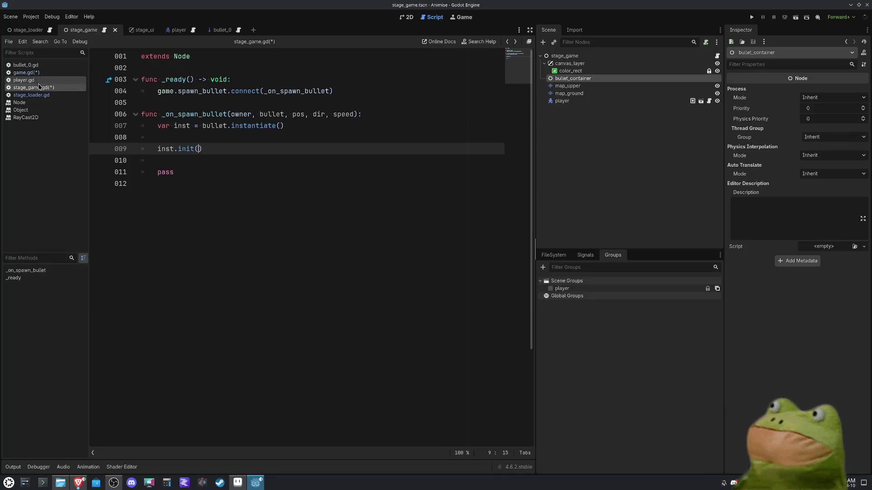
Fill inst.init with bullet_0.gd's parameters owner, pos, dir, speed, without default values.
left_click(27, 65)
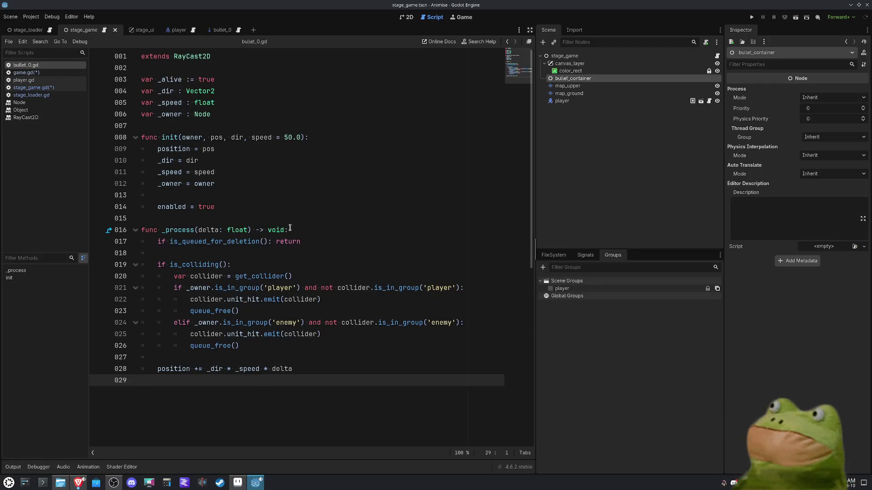
left_click_drag(304, 137, 179, 136)
key("ctrl+c")
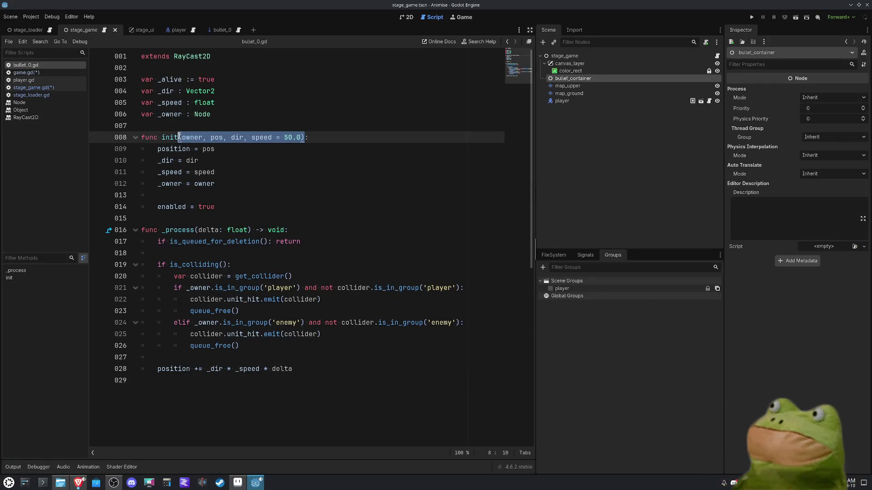
key("ctrl+End")
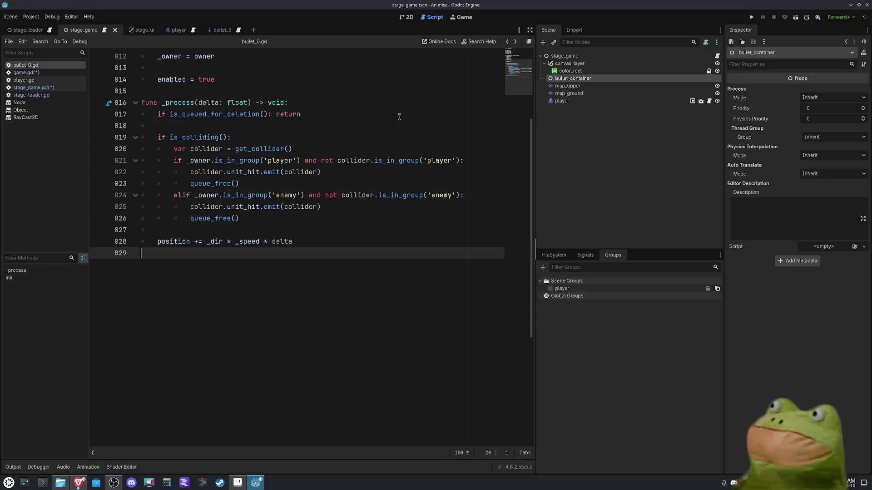
left_click(507, 43)
left_click(516, 43)
left_click(508, 43)
left_click(196, 149)
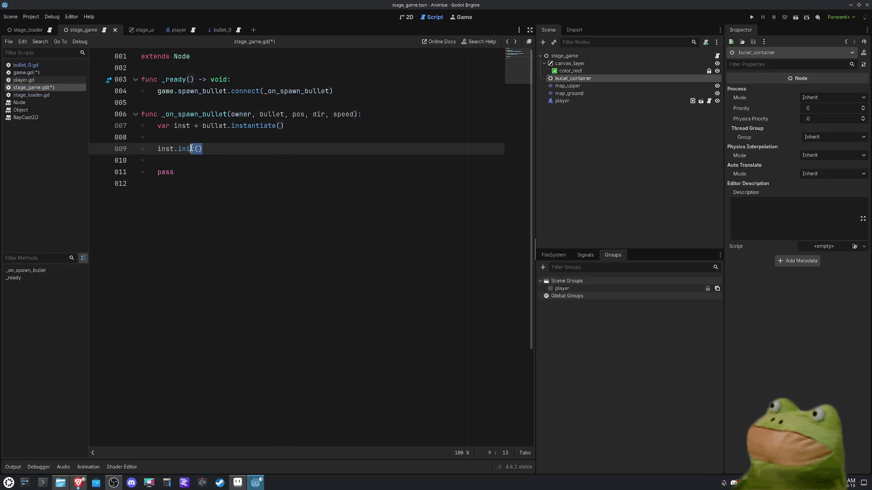
key("ctrl+v")
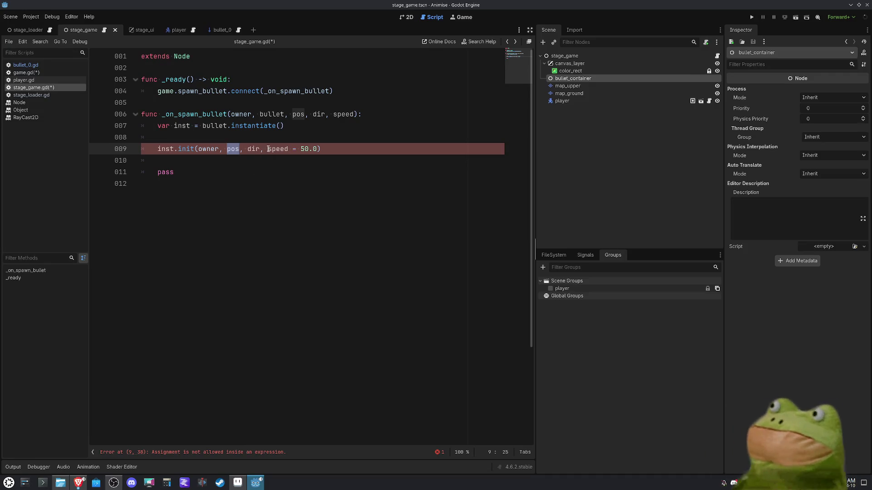
left_click_drag(292, 149, 320, 150)
key("BackSpace")
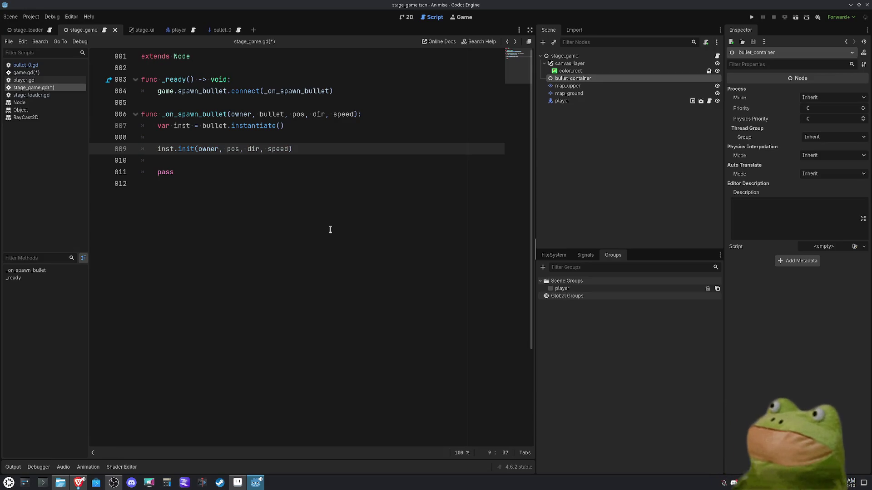
Replace the pass line with $bullet_container.add_child(inst).
key("Down")
key("Down")
key("BackSpace")
key("BackSpace")
key("BackSpace")
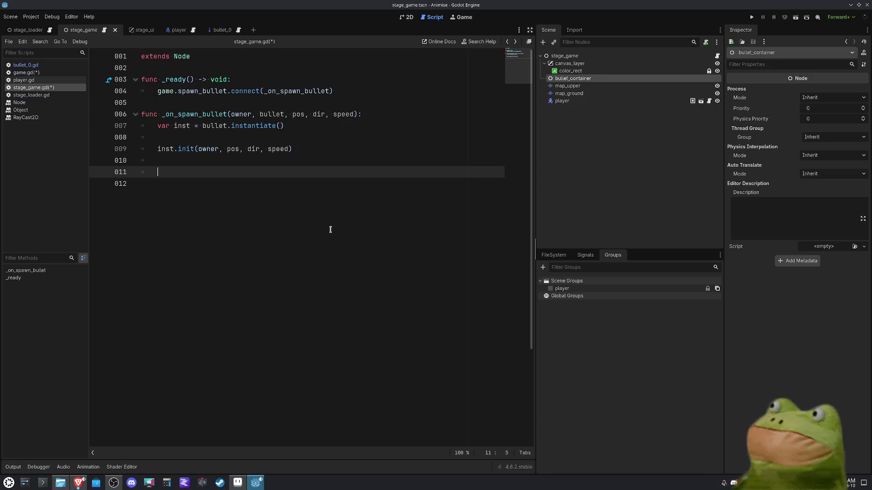
type("$b")
key("Return")
type(".")
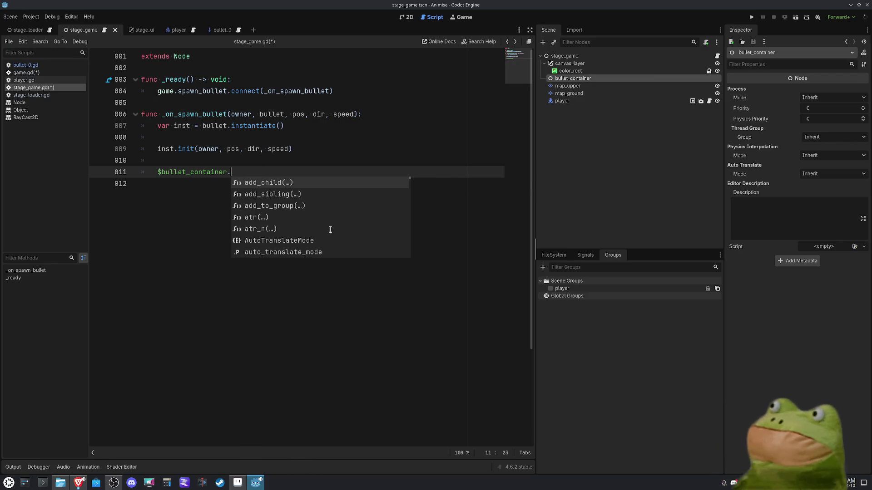
key("Return")
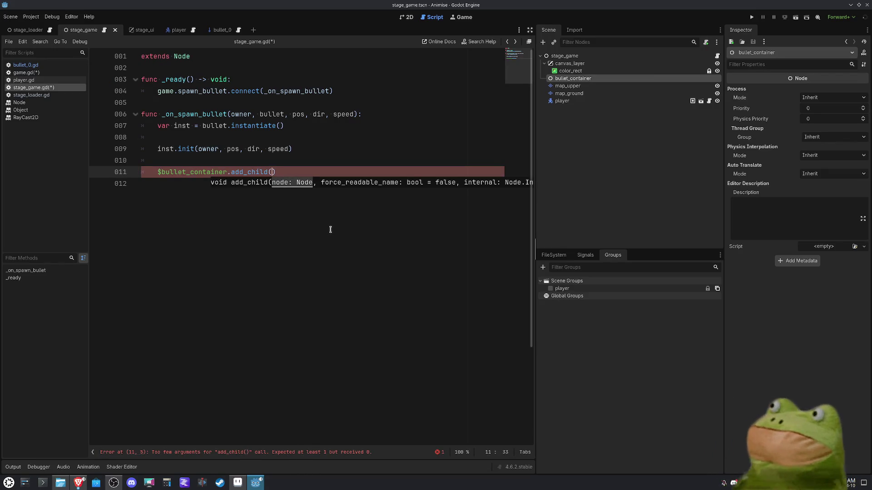
type("inst")
Move the add_child line up under instantiate, remove the blank line, and save.
left_click(198, 241)
key("ctrl+s")
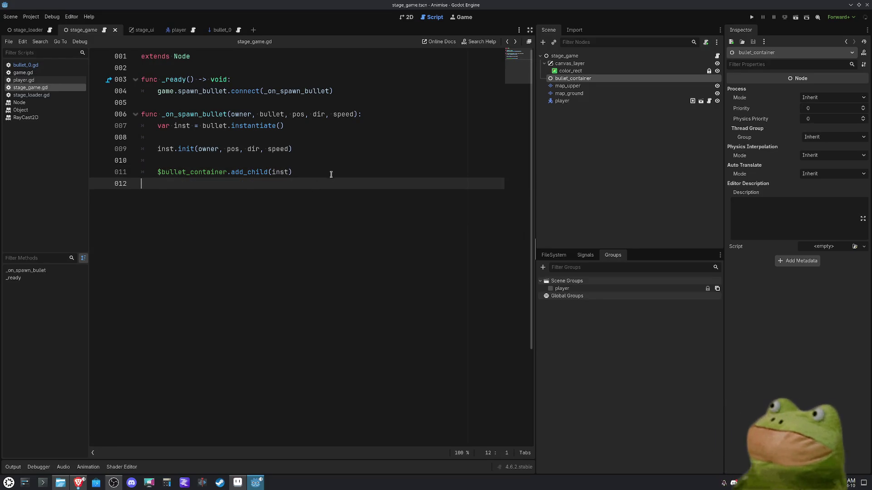
left_click(332, 172)
key("alt+Up")
key("alt+Up")
key("alt+Up")
key("Down")
key("Down")
key("Down")
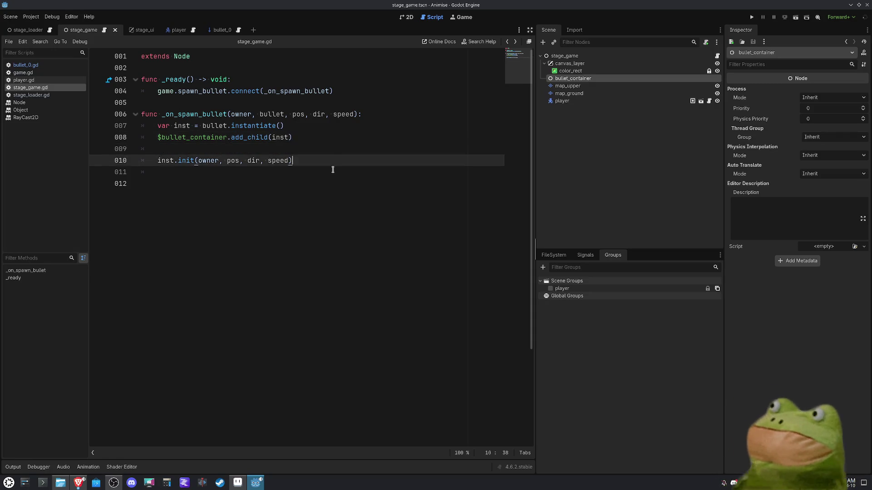
key("BackSpace")
key("BackSpace")
key("ctrl+s")
left_click(343, 180)
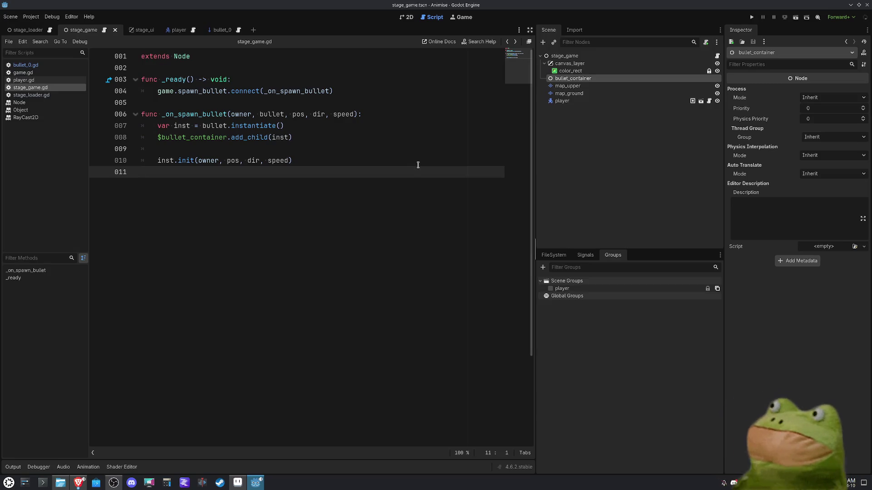
Add a VisibleOnScreenNotifier2D child node to the bullet_0 scene.
left_click(409, 17)
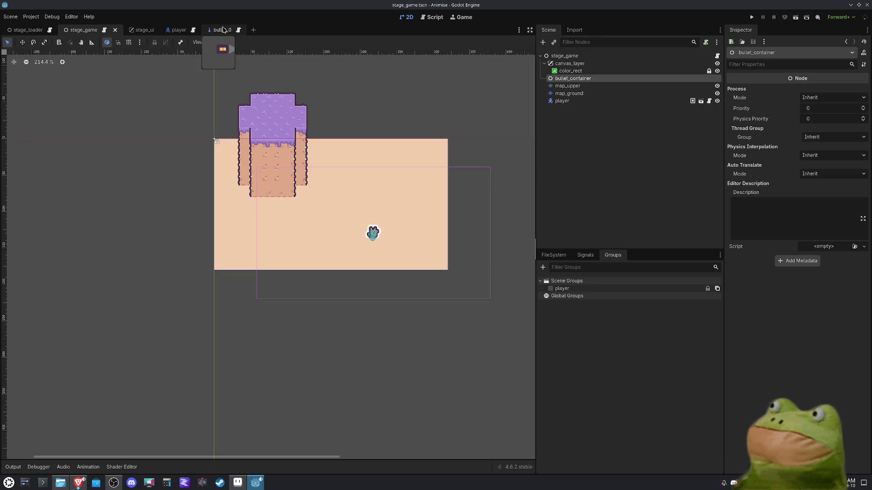
left_click(220, 30)
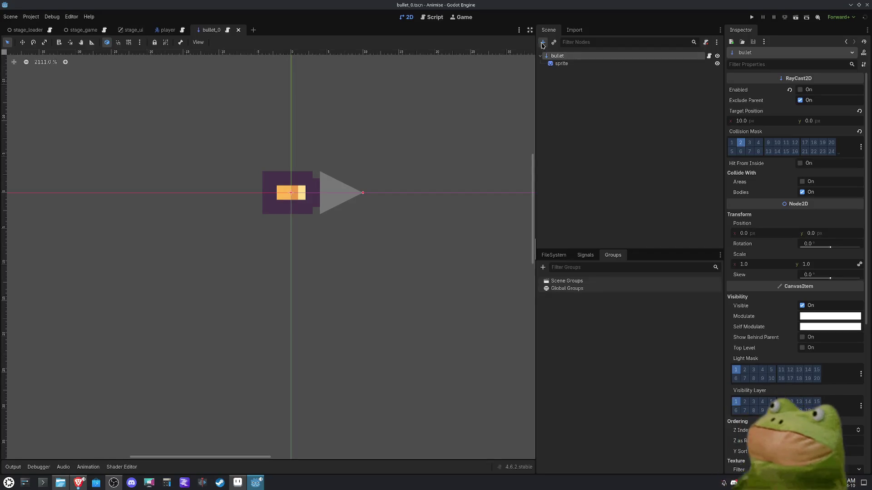
left_click(543, 42)
type("area")
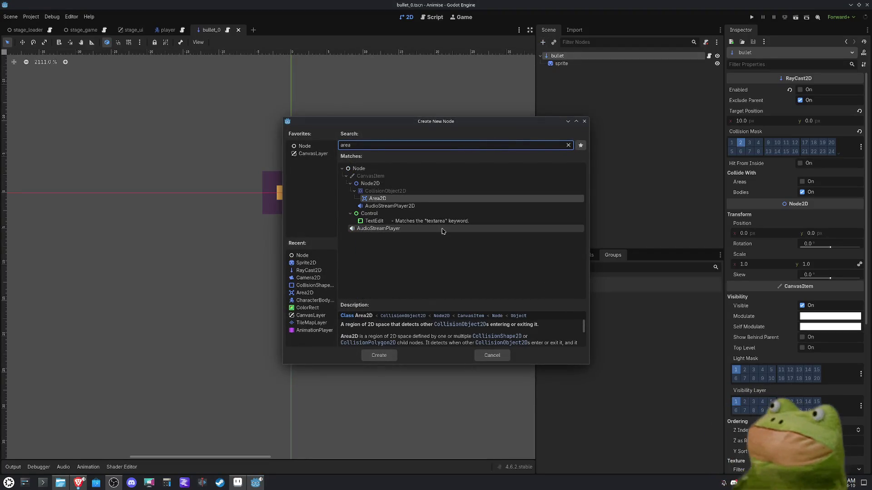
key("BackSpace")
key("BackSpace")
key("BackSpace")
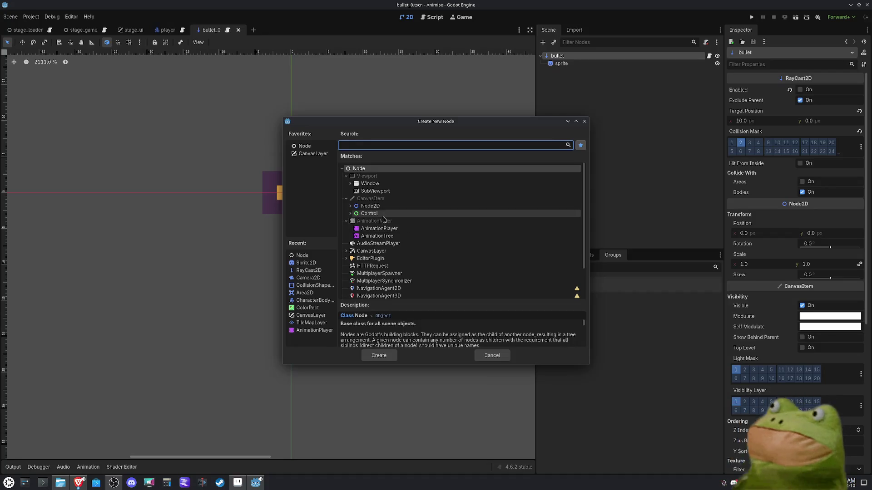
left_click(350, 206)
scroll(460, 248, "down", 1)
scroll(461, 249, "down", 8)
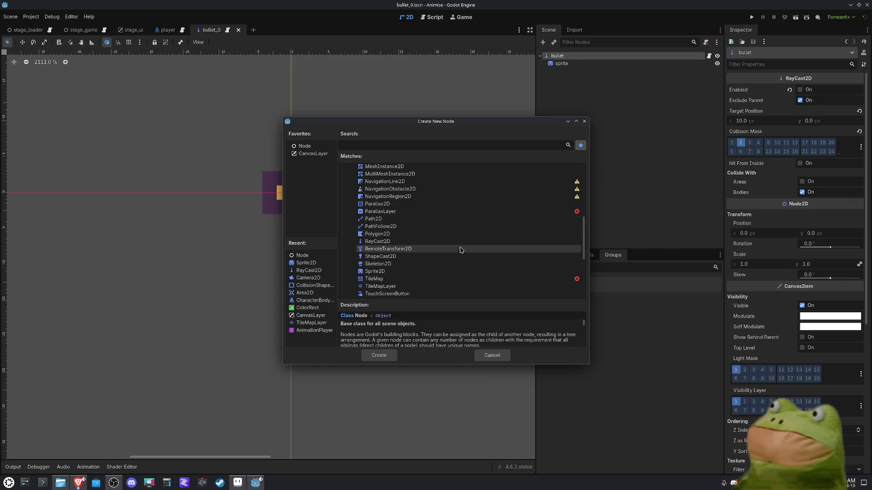
scroll(459, 249, "down", 3)
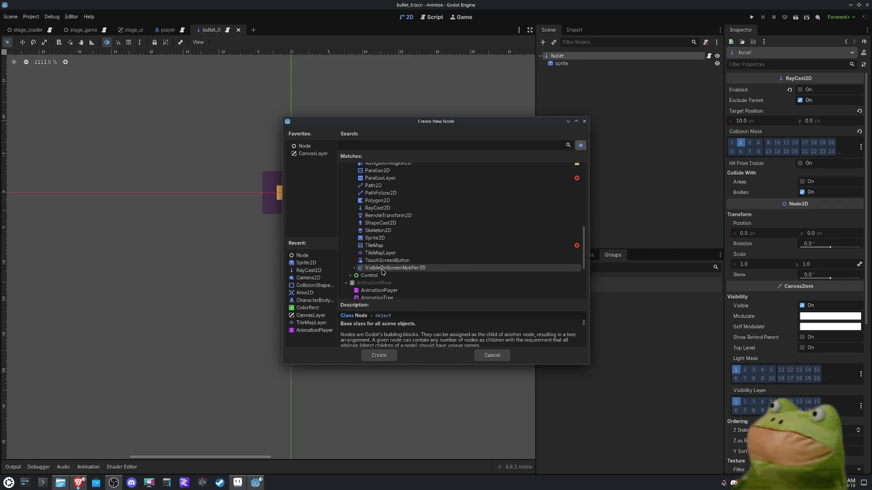
left_click(354, 269)
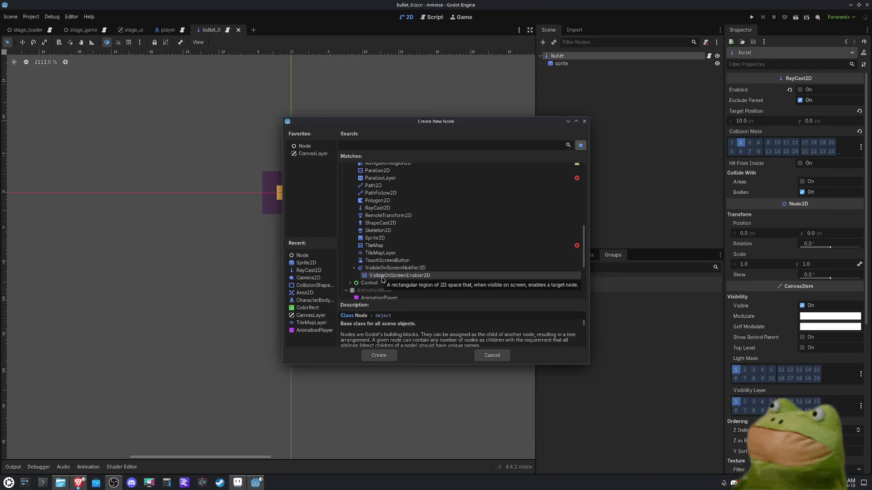
left_click(387, 269)
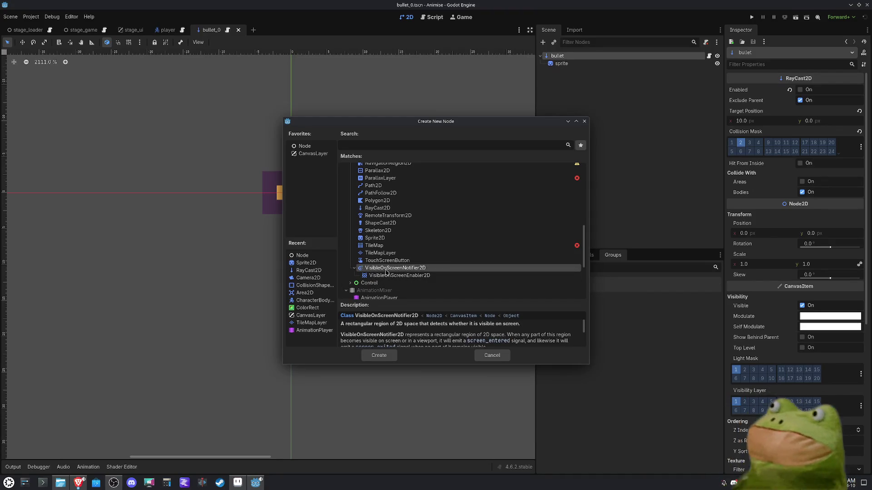
left_click(390, 361)
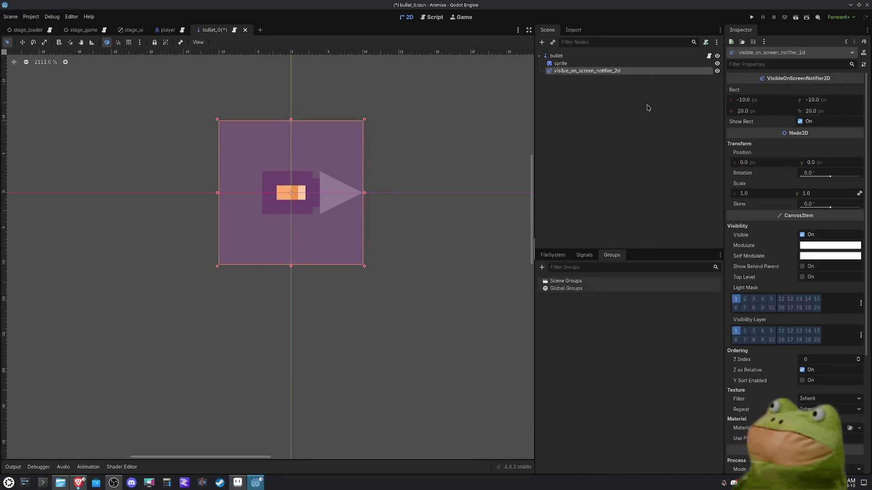
Rename the new node to notifier, then show bullet_0.gd and the notifier's signals.
key("F2")
key("Delete")
key("Delete")
key("Delete")
type("notifier")
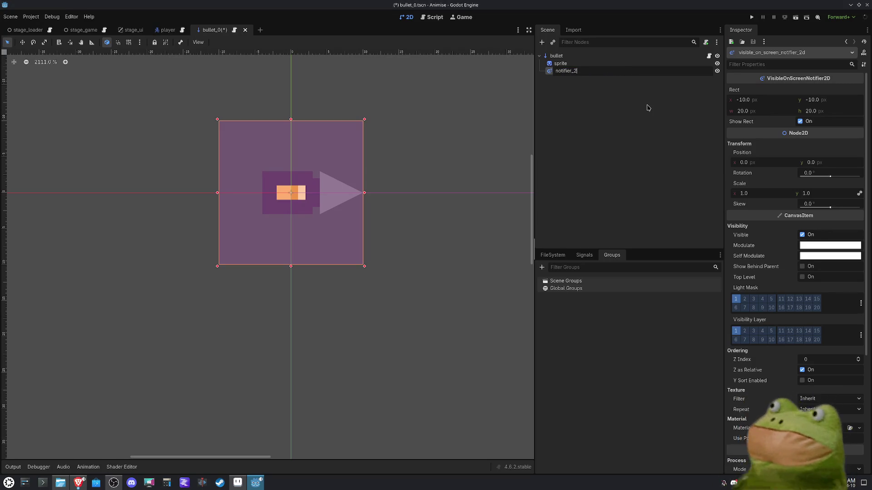
left_click(708, 56)
left_click(584, 256)
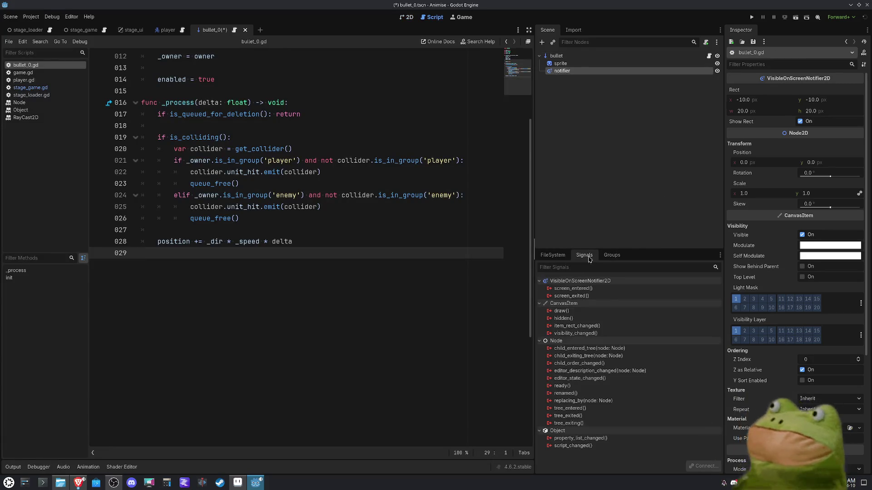
Start init with 'if not $notifier.is_on_screen():' followed by an indented return.
left_click(587, 296)
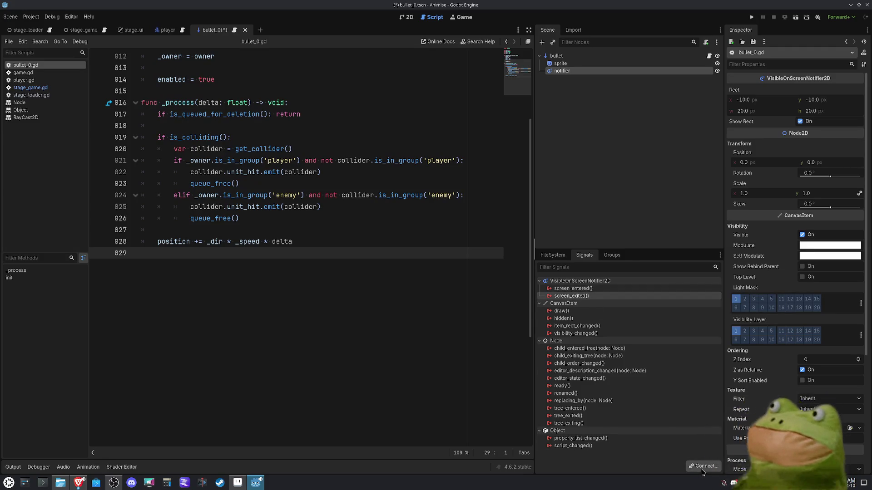
scroll(274, 120, "up", 4)
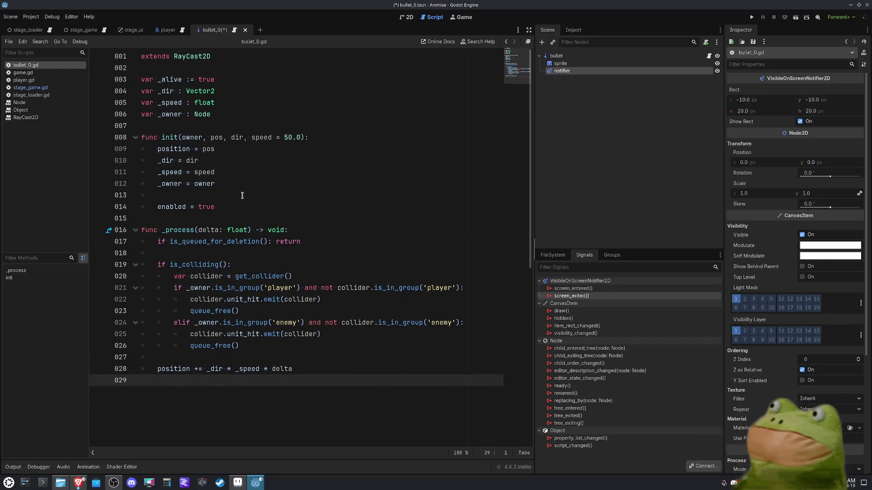
left_click(346, 139)
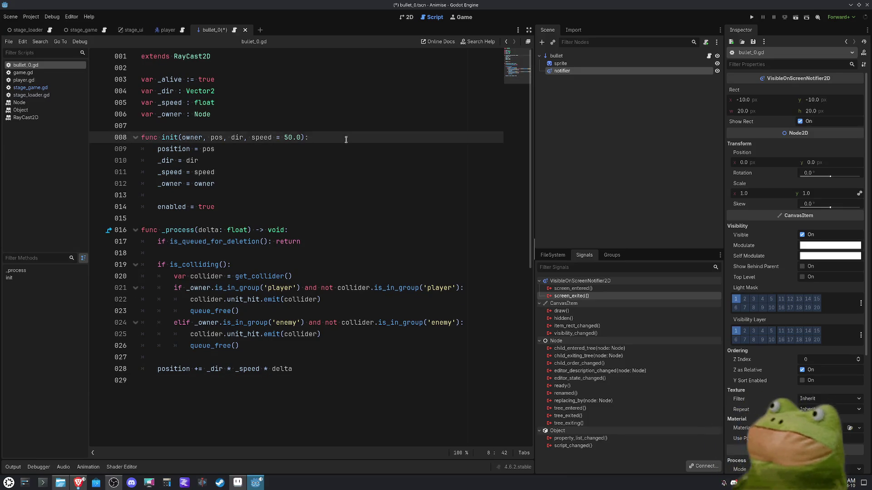
key("Return")
key("Return")
key("Up")
type("if $n")
key("Return")
type(".")
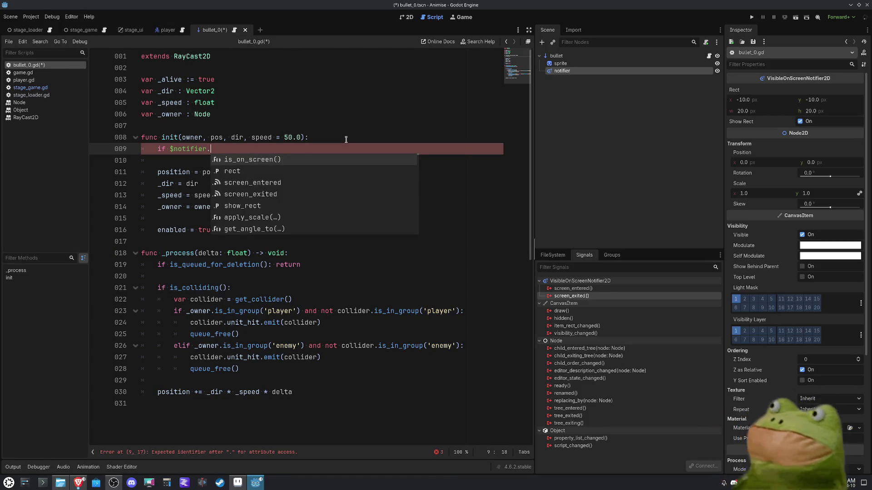
key("Down")
key("Return")
key("BackSpace")
key("BackSpace")
key("BackSpace")
type("is_")
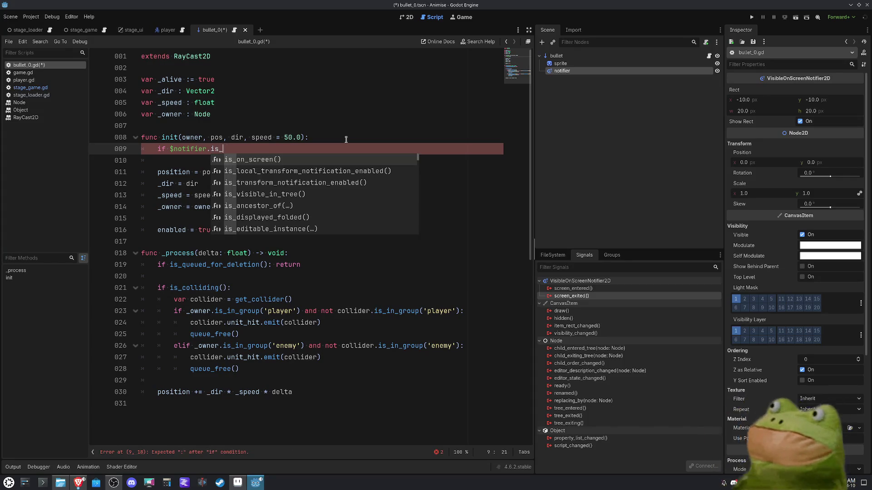
key("Return")
type("not")
key("End")
type(":")
key("Return")
type("ret")
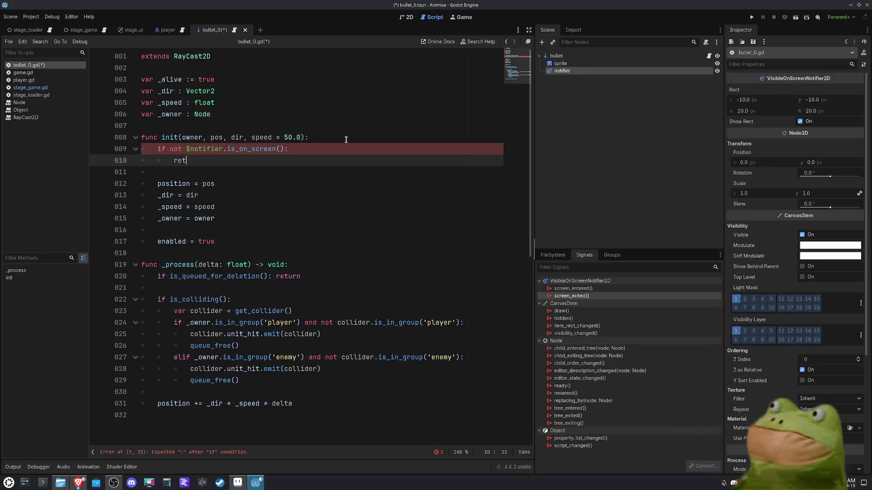
key("Return")
Insert queue_free() above the return and save bullet_0.gd.
key("Up")
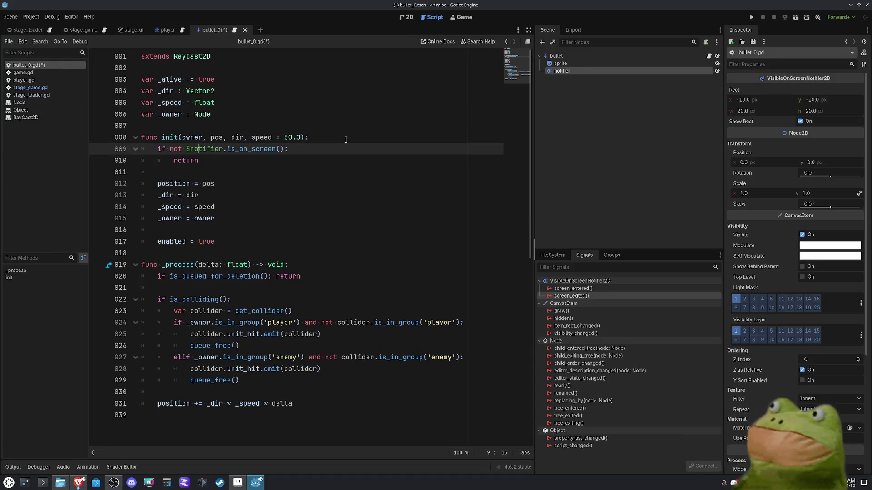
key("End")
key("Return")
type("qie")
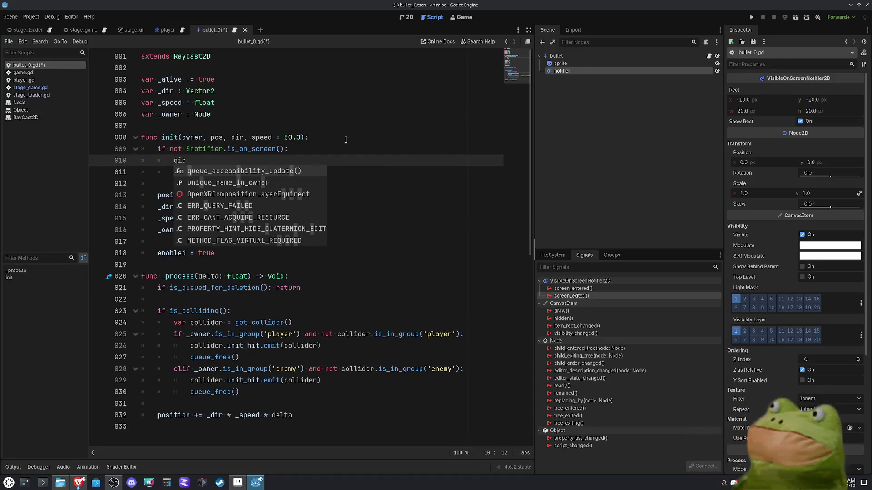
key("BackSpace")
key("BackSpace")
type("ue")
key("Down")
key("Down")
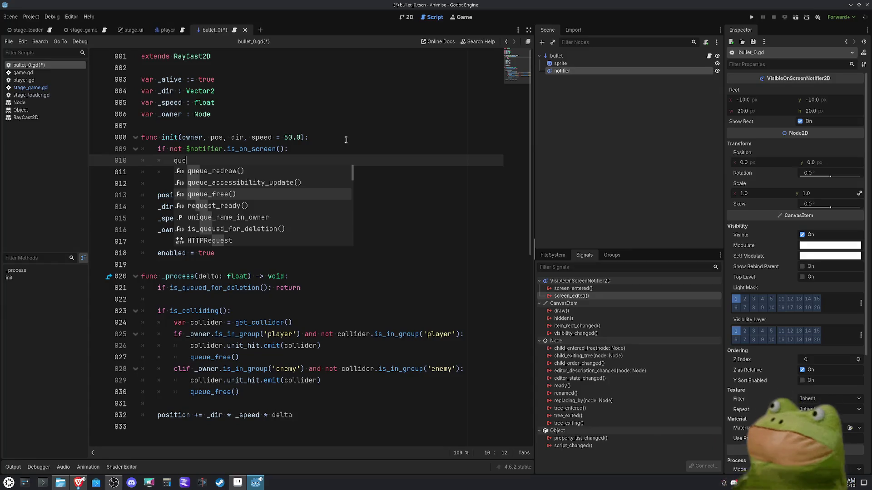
key("Return")
left_click(355, 187)
key("ctrl+s")
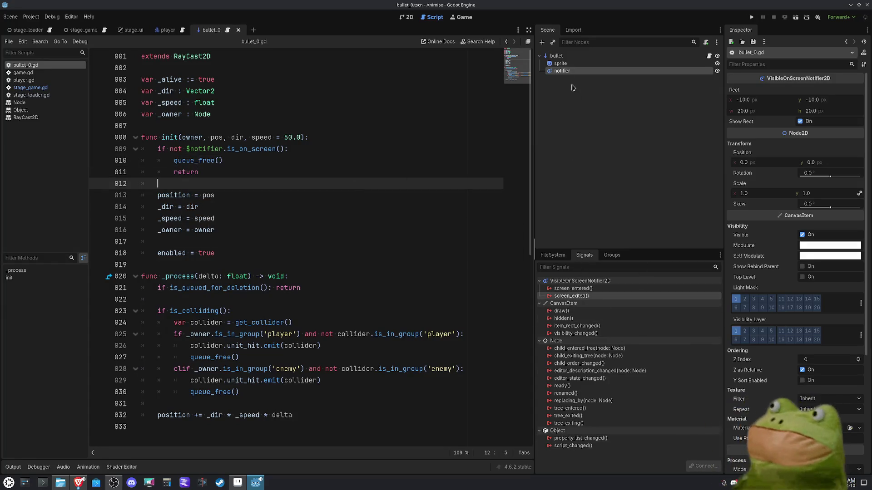
left_click(560, 56)
Connect the notifier's screen_exited signal to a receiver named _on_screen_exited.
left_click(563, 71)
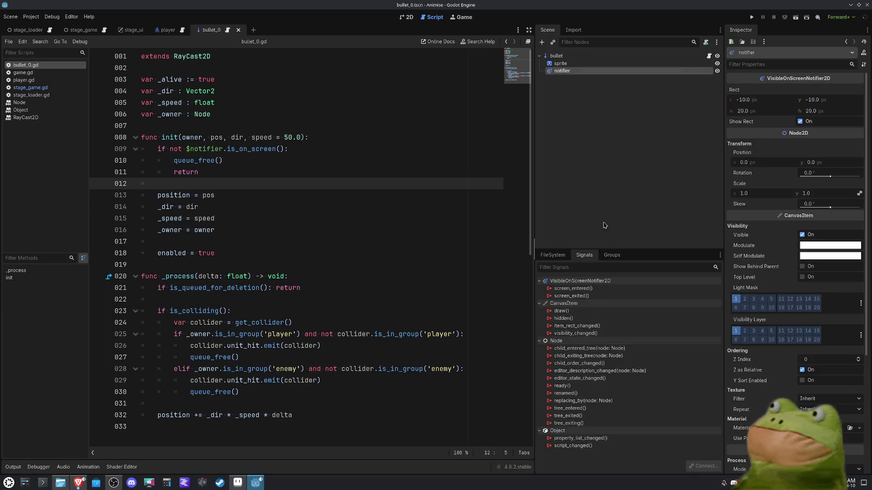
double_click(571, 296)
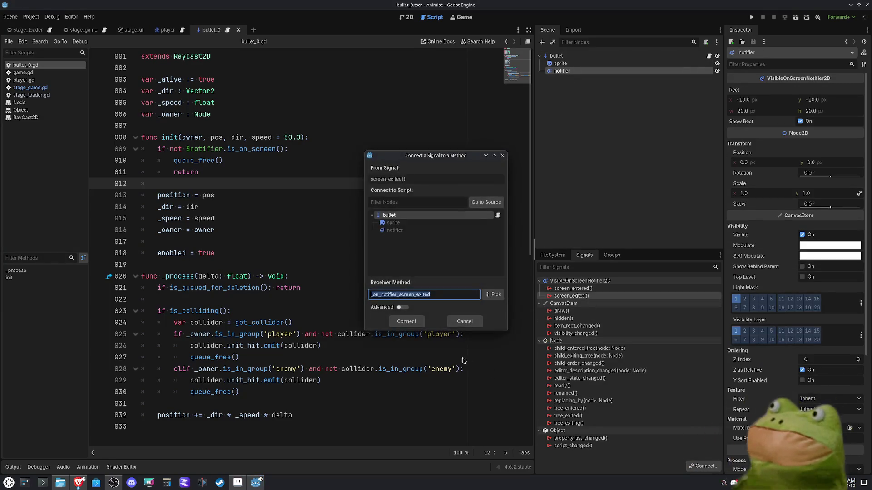
key("shift+Right")
key("shift+Right")
key("shift+Right")
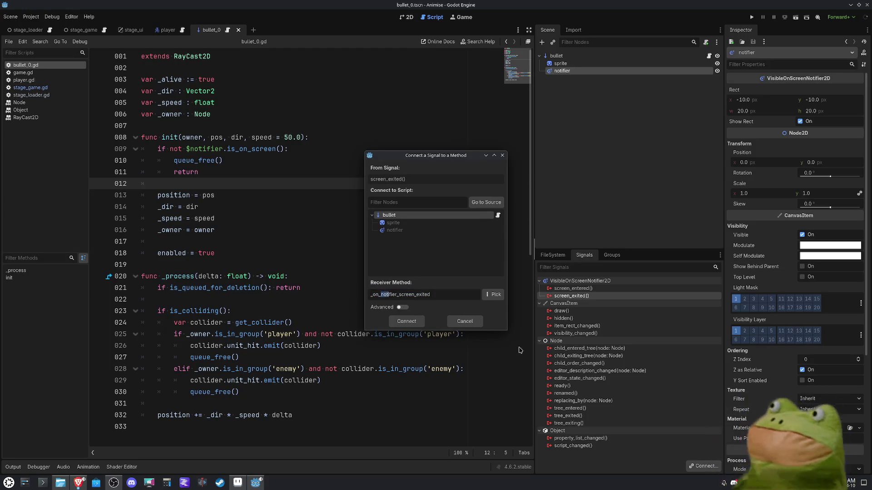
key("BackSpace")
left_click(407, 322)
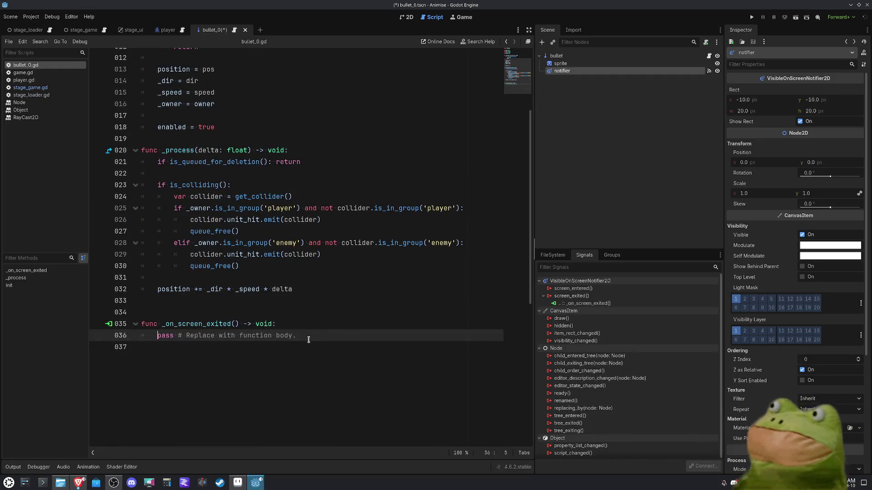
Replace pass in _on_screen_exited with queue_free() and save the script.
left_click_drag(301, 335, 154, 336)
type("quu")
key("BackSpace")
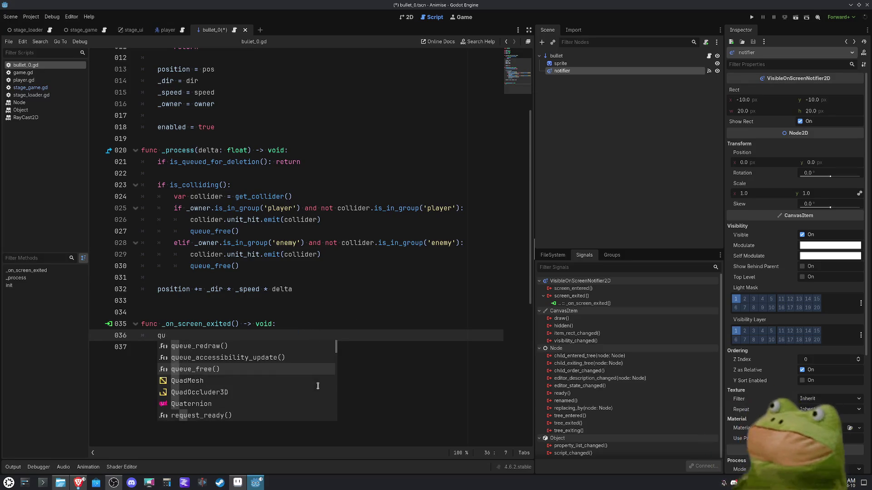
key("Return")
key("Down")
key("ctrl+s")
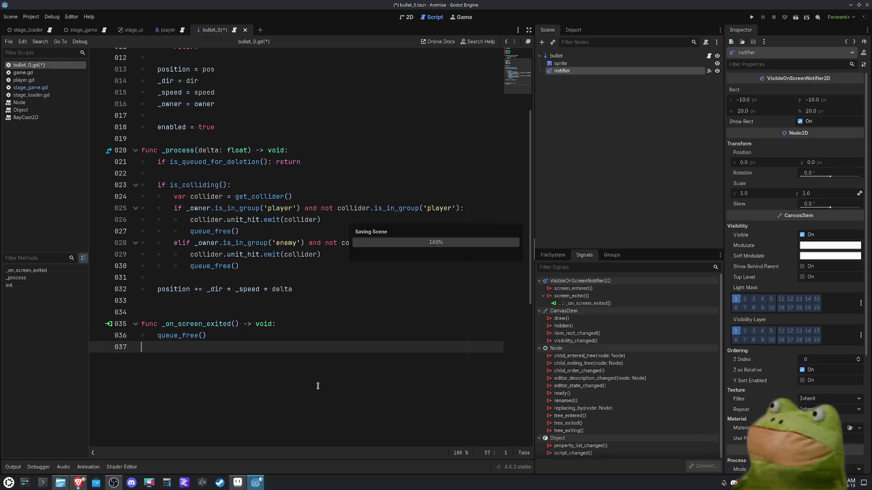
scroll(318, 384, "up", 4)
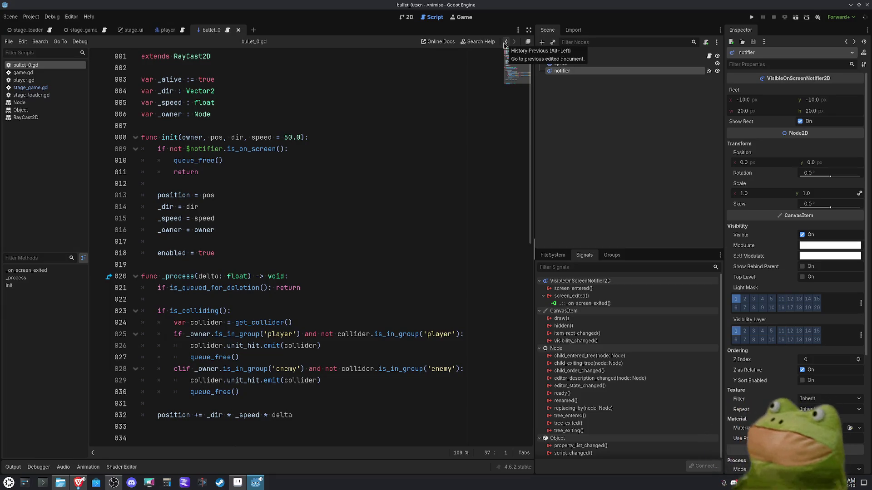
Delete the blank line above _on_screen_exited in bullet_0.gd.
scroll(399, 194, "down", 3)
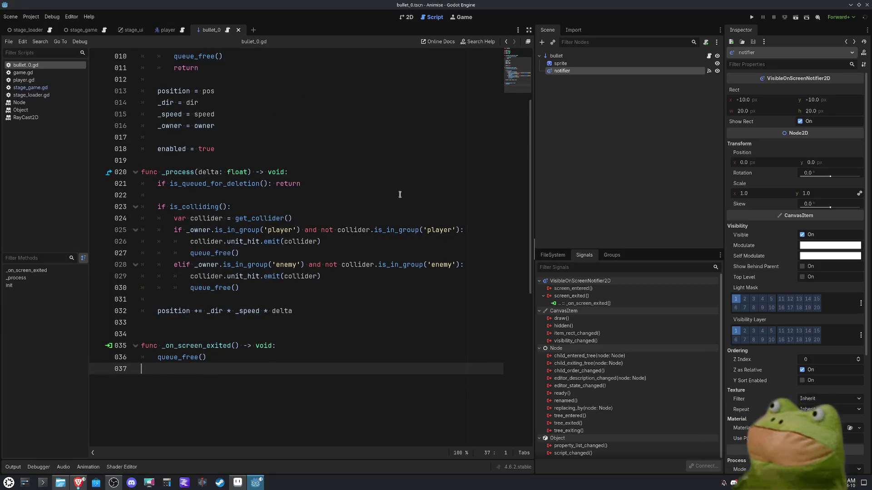
left_click(283, 334)
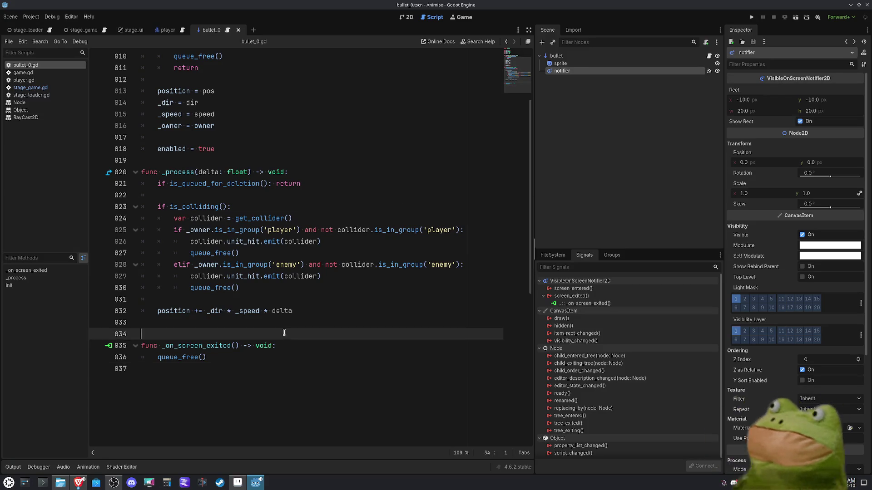
key("BackSpace")
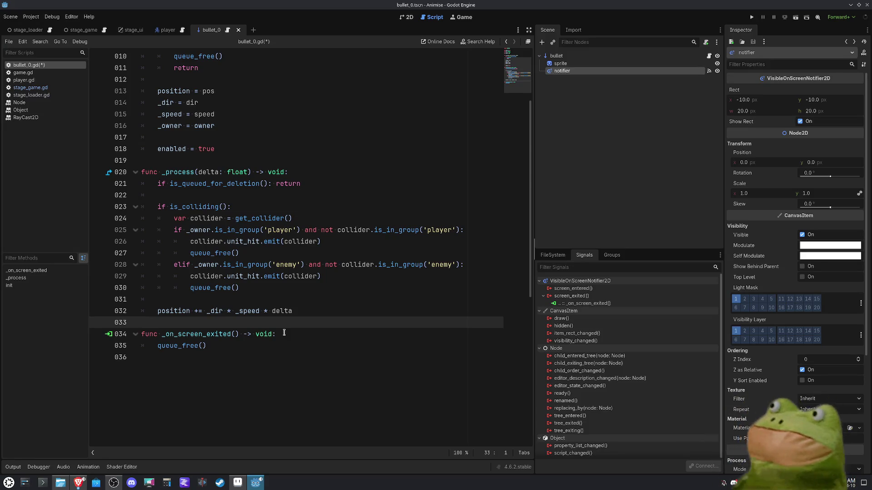
Step back through the edit history to the stage_game.gd script.
scroll(365, 192, "up", 3)
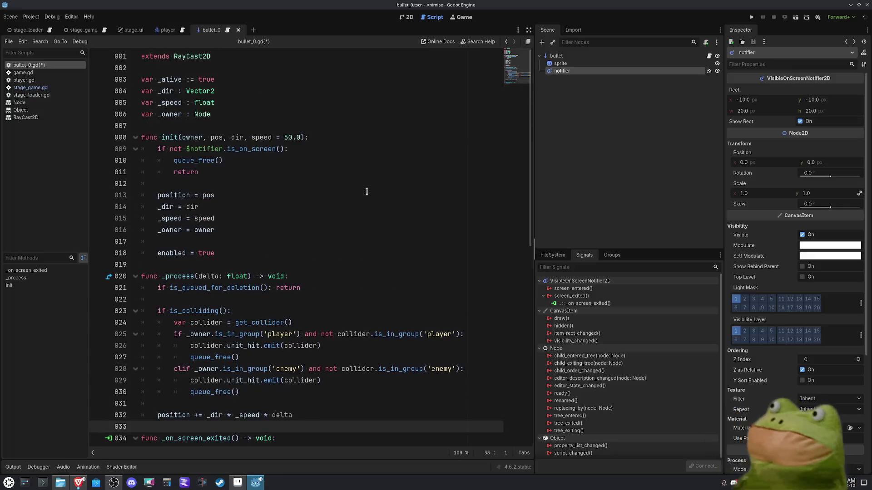
left_click(505, 43)
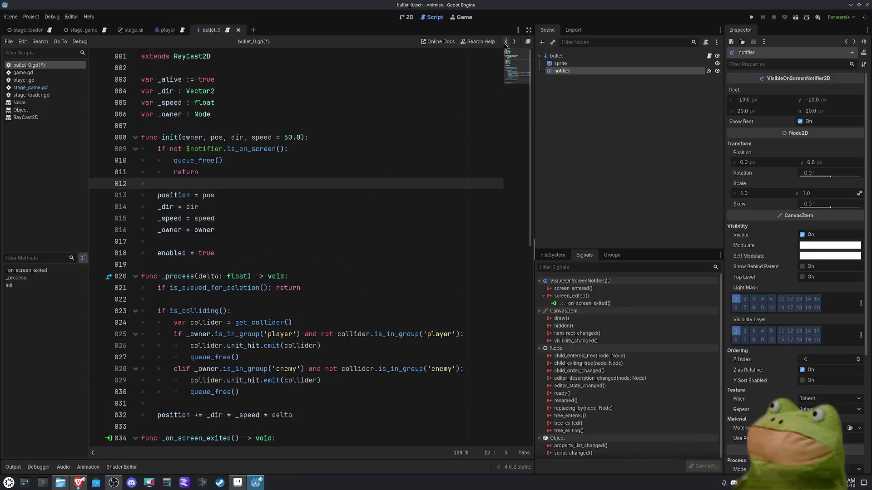
left_click(506, 43)
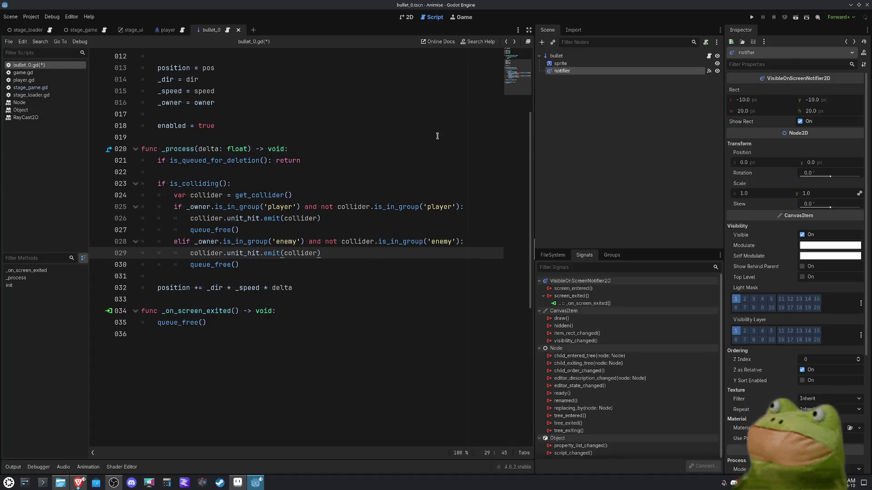
left_click(505, 41)
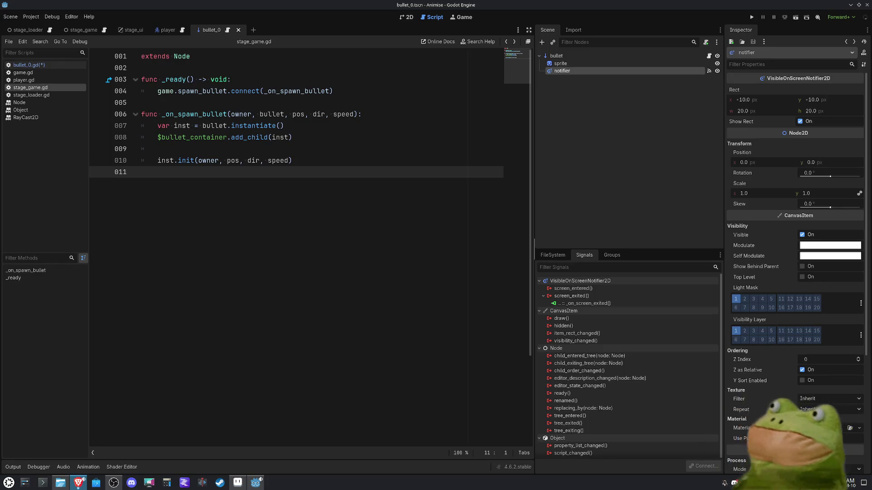
Open player.gd and scroll through its movement code and _on_hit handler.
left_click(23, 80)
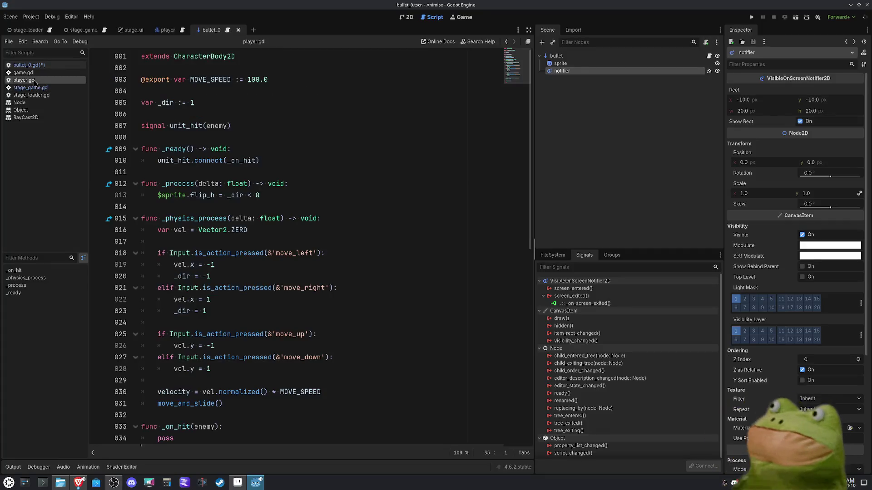
scroll(387, 289, "down", 2)
scroll(387, 289, "down", 1)
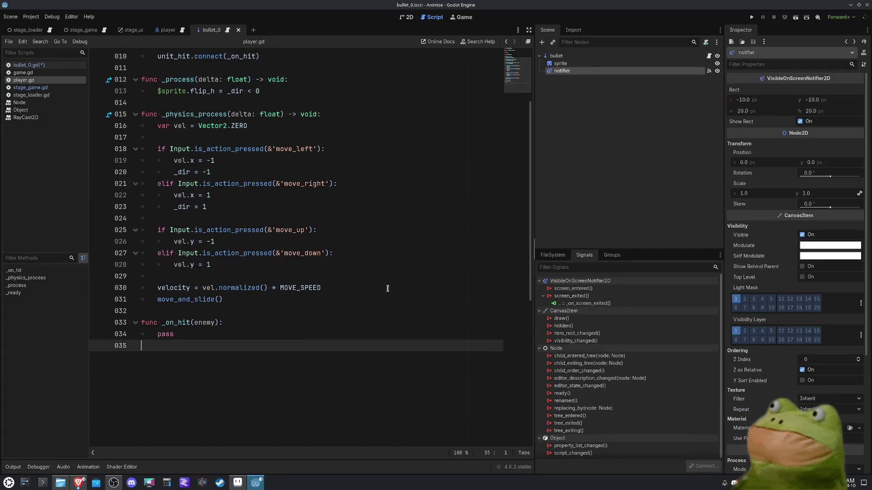
scroll(387, 289, "up", 1)
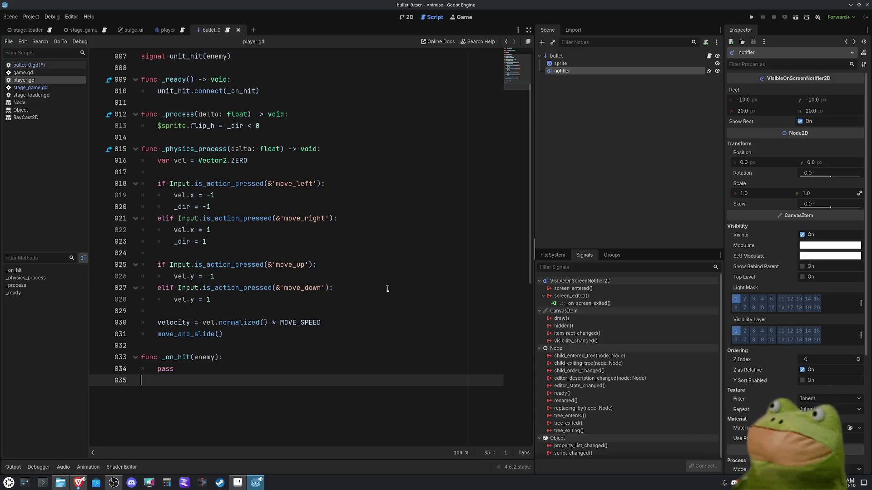
scroll(388, 288, "up", 2)
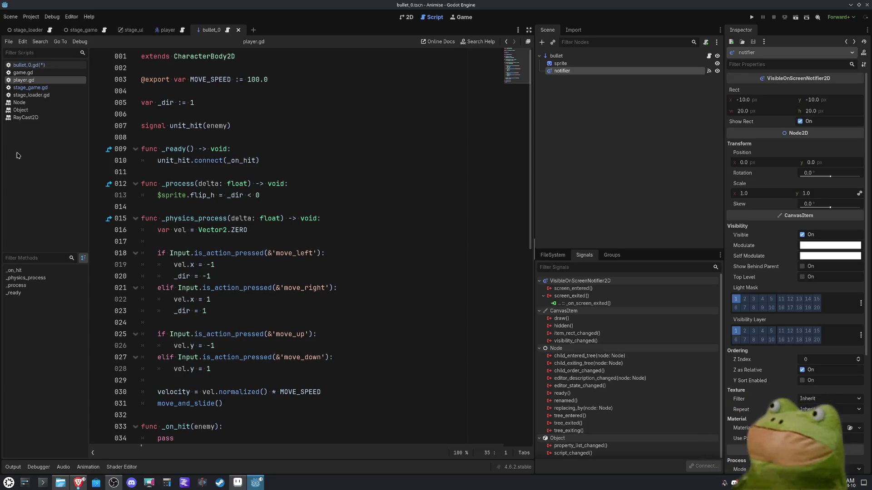
Create a new script at res://scripts/base_unit.gd from File > New Script.
left_click(9, 41)
left_click(20, 52)
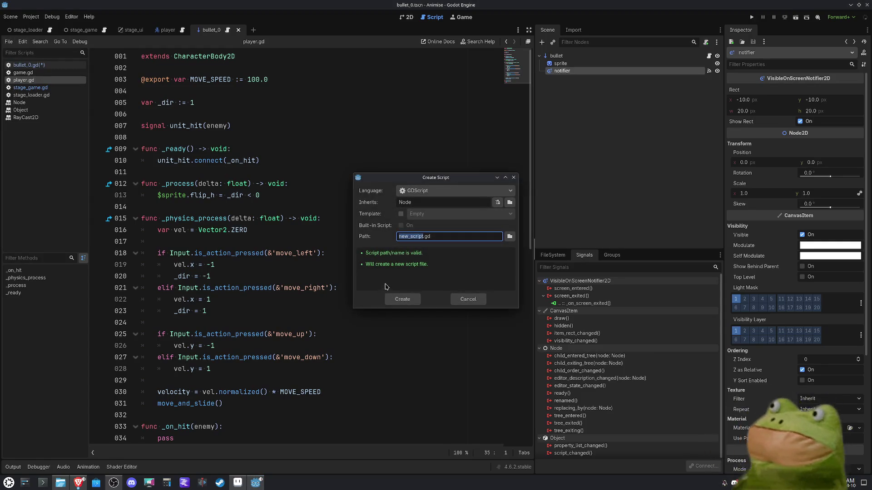
key("Home")
type("res://scr")
type("/")
key("shift+Right")
key("shift+Right")
key("shift+Right")
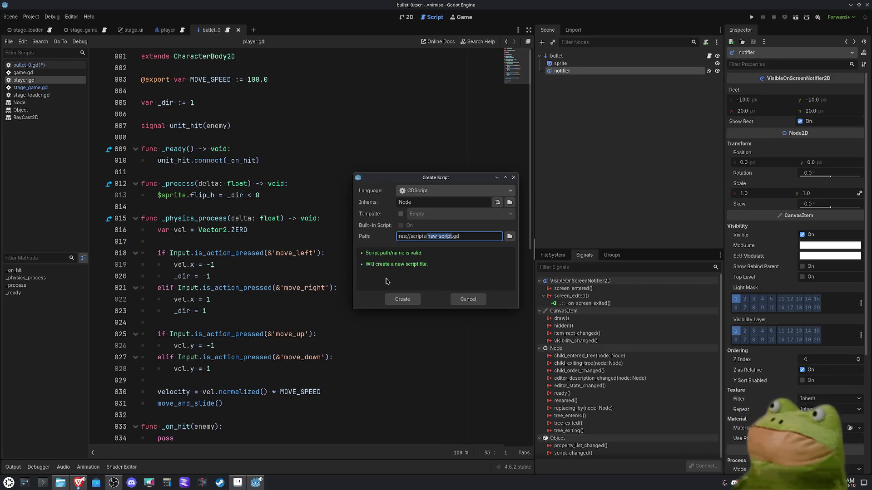
type("base_unit")
key("Return")
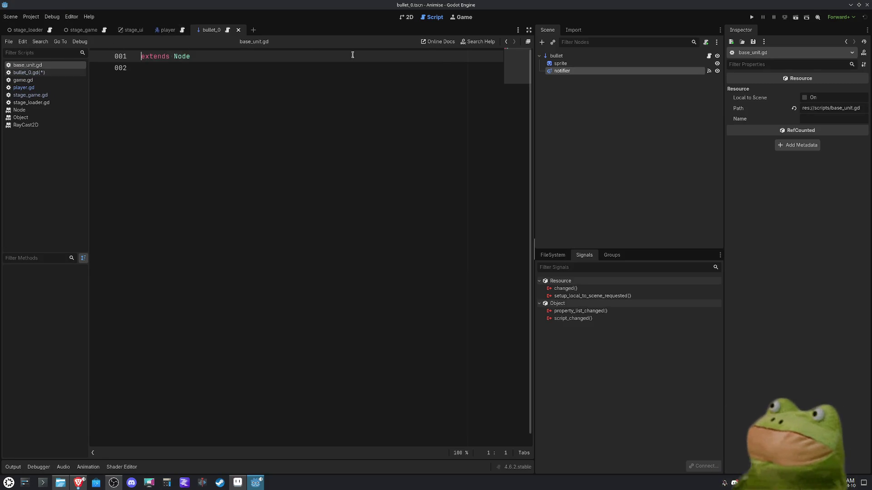
Make base_unit.gd extend CharacterBody2D, copied from player.gd, and save it.
left_click(506, 42)
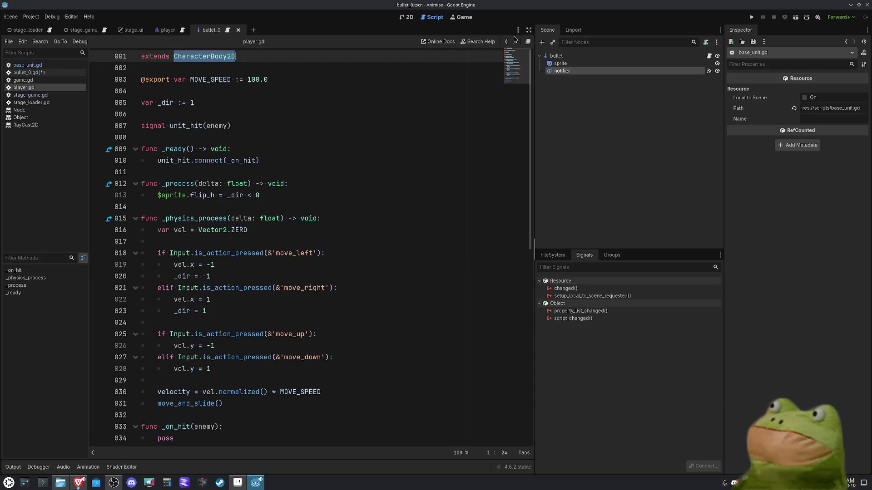
key("ctrl+End")
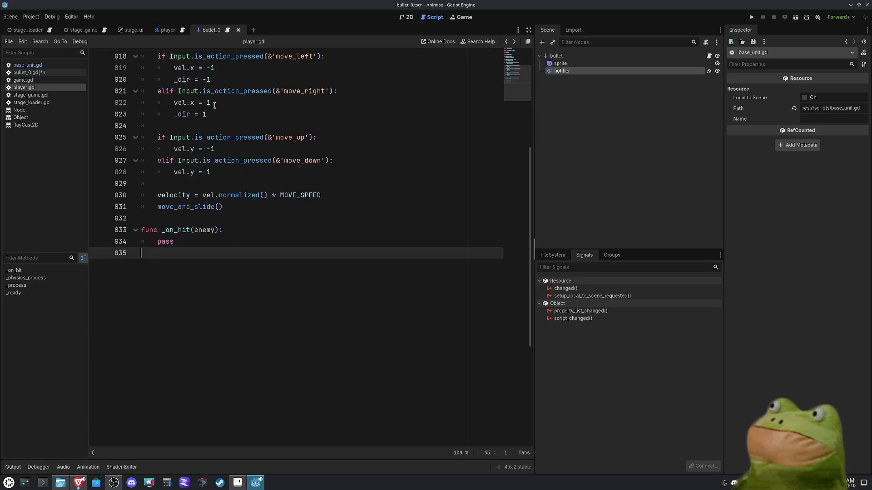
left_click(49, 65)
left_click_drag(173, 57, 192, 57)
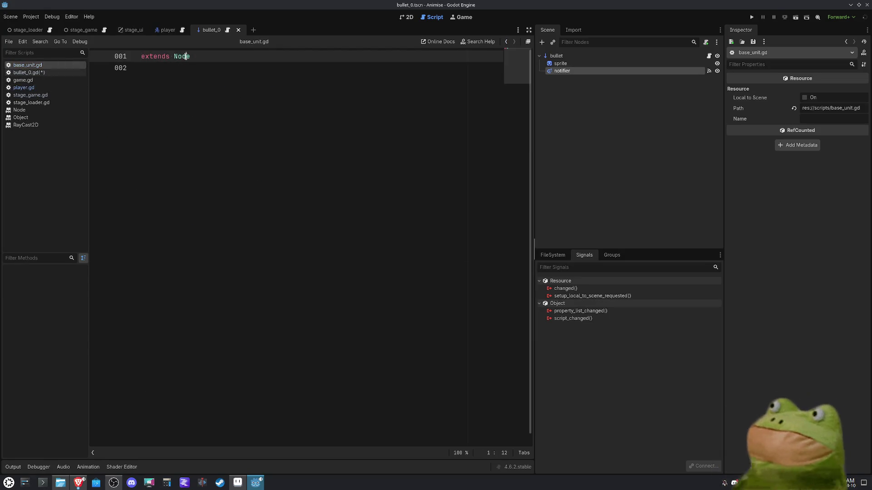
type("CharacterBody2D")
key("Down")
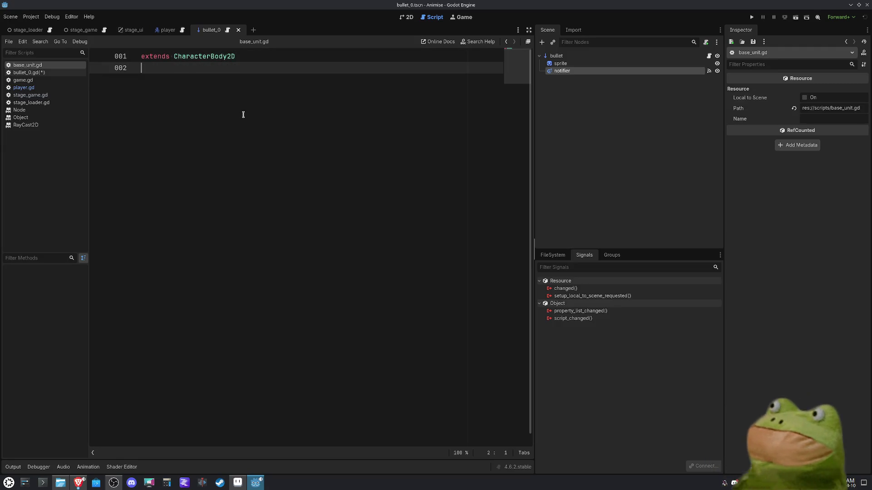
key("Return")
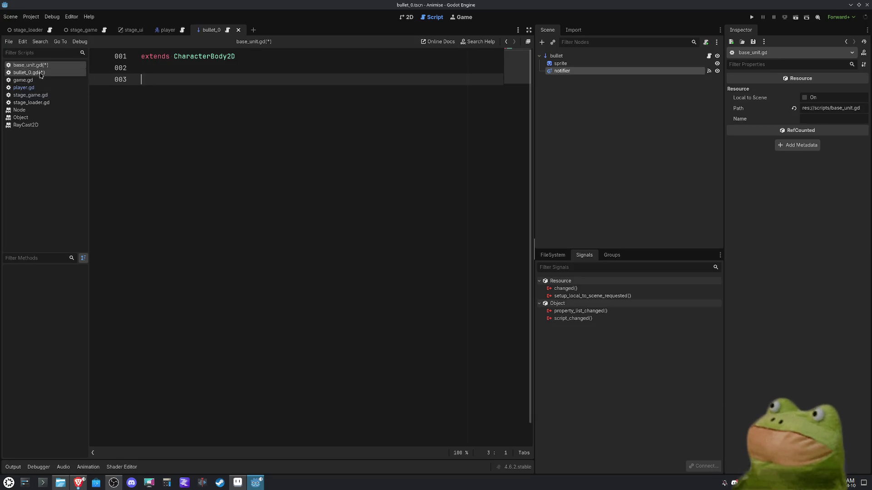
key("ctrl+s")
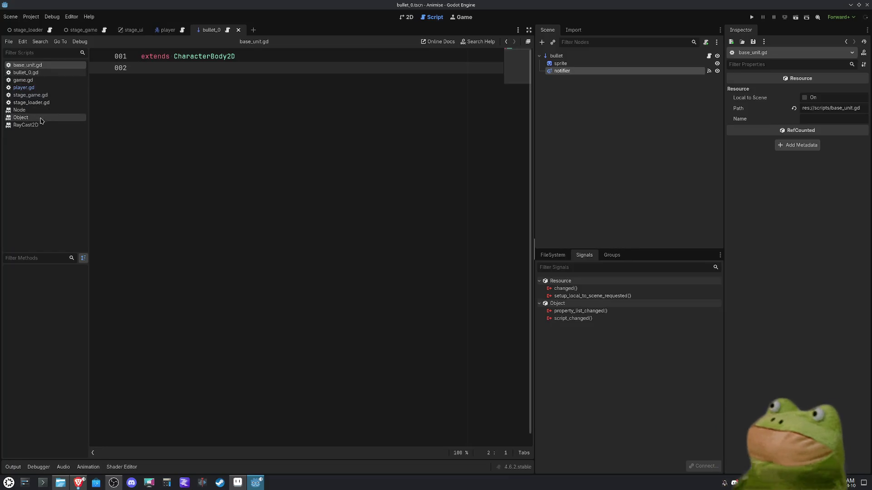
Close the open documentation pages and return to player.gd.
left_click(8, 42)
left_click(38, 221)
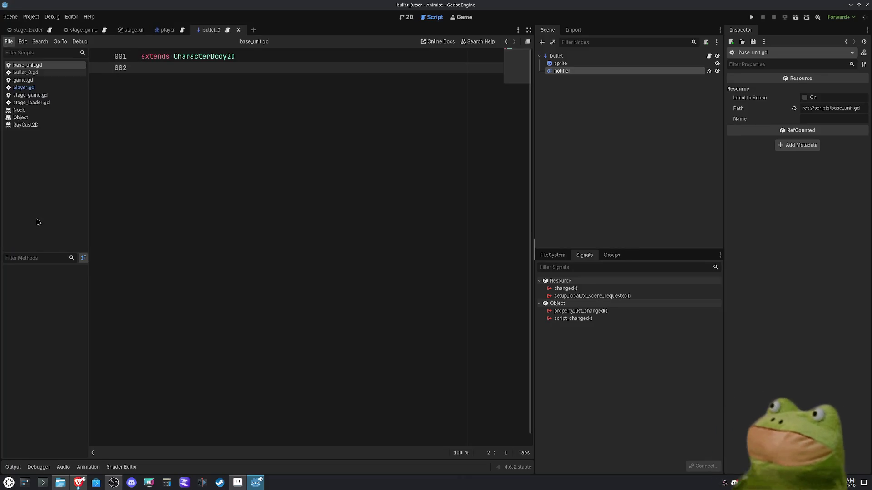
left_click(23, 87)
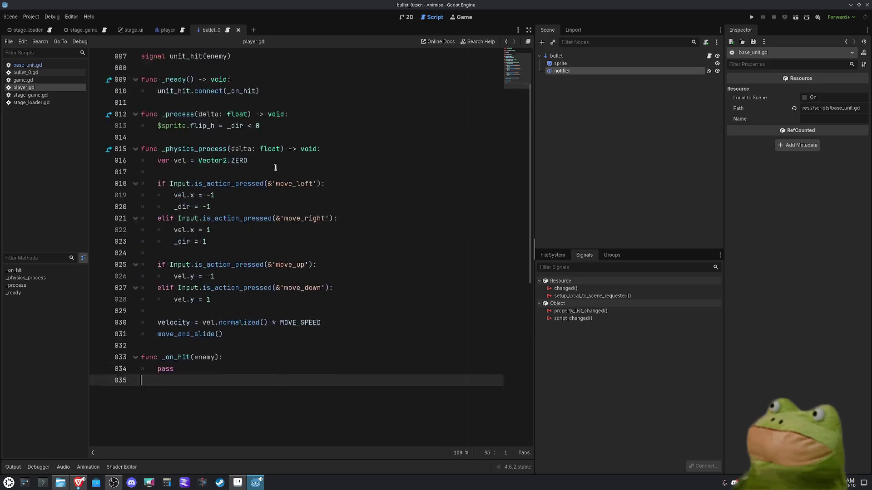
Delete the 'signal unit_hit(enemy)' line from player.gd.
scroll(276, 168, "up", 2)
triple_click(222, 127)
key("BackSpace")
key("BackSpace")
key("BackSpace")
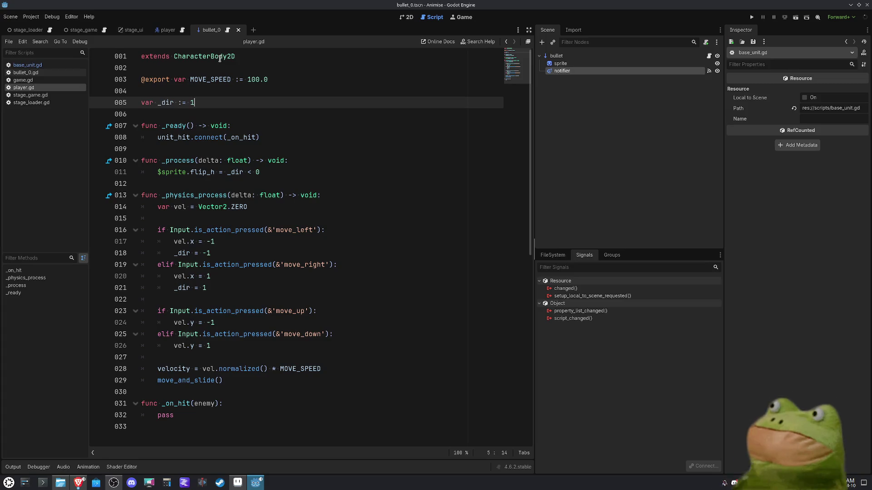
Change player.gd to extend 'res://scripts/base_unit.gd' and jump to base_unit.gd from that path.
double_click(220, 56)
type("'res")
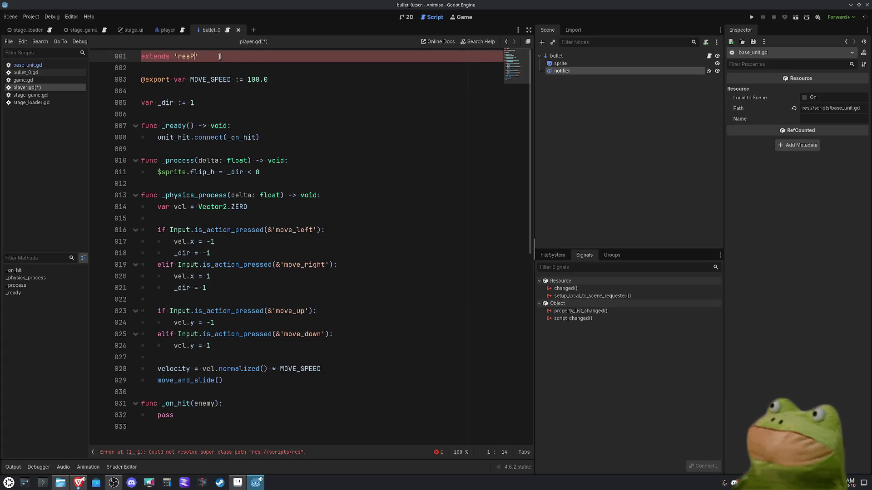
type("://scripts")
type("/basE")
key("BackSpace")
type("e_unit.gd")
left_click(300, 77)
left_click(254, 54, "ctrl")
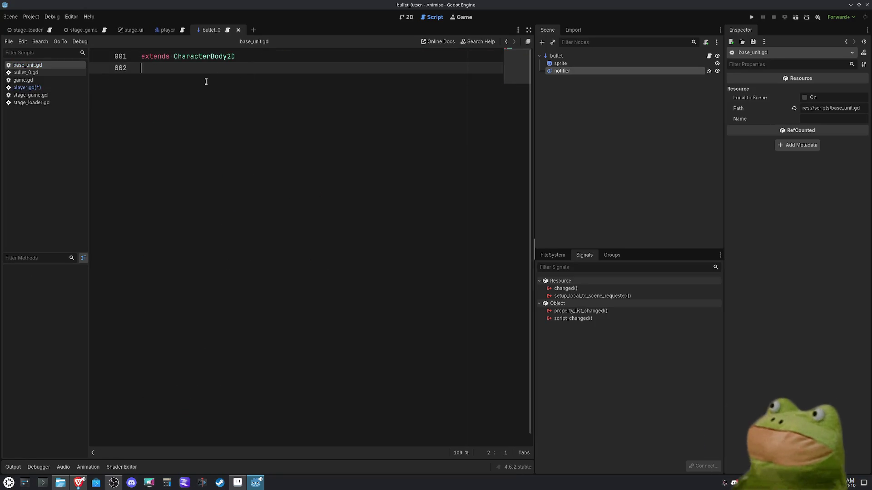
Declare signal unit_hit(enemy) in base_unit.gd and move player.gd's _ready function into it.
key("Return")
type("signal unit_hit(enemy)")
left_click(506, 41)
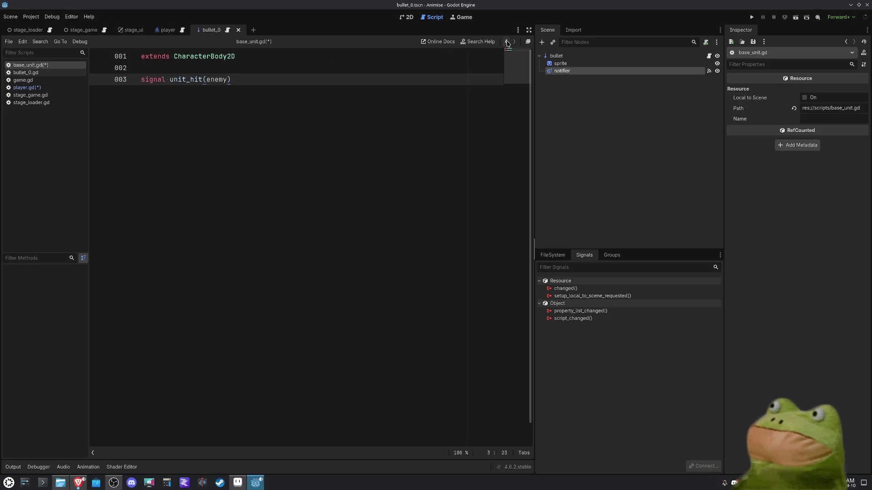
left_click_drag(278, 136, 138, 126)
key("ctrl+c")
key("BackSpace")
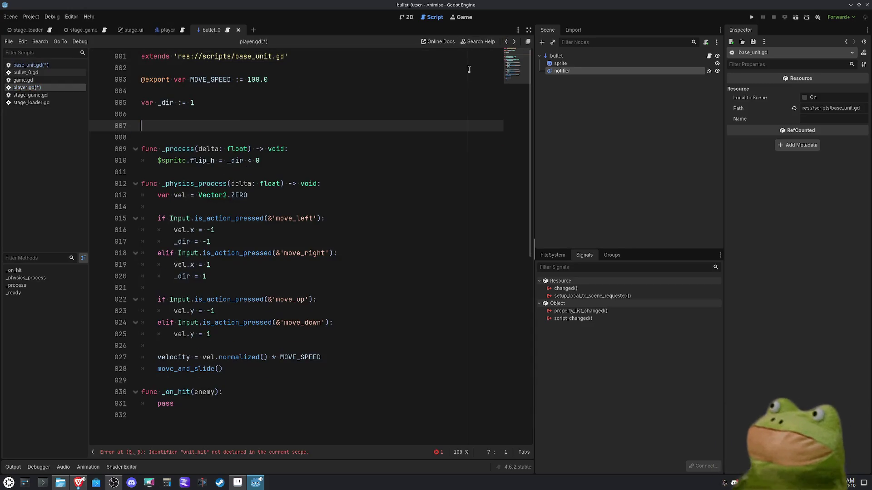
left_click(507, 42)
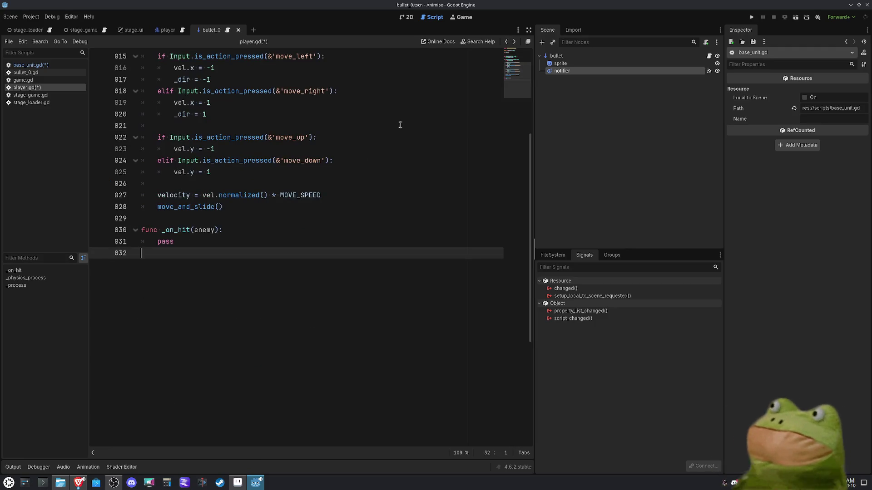
left_click(514, 43)
left_click(513, 42)
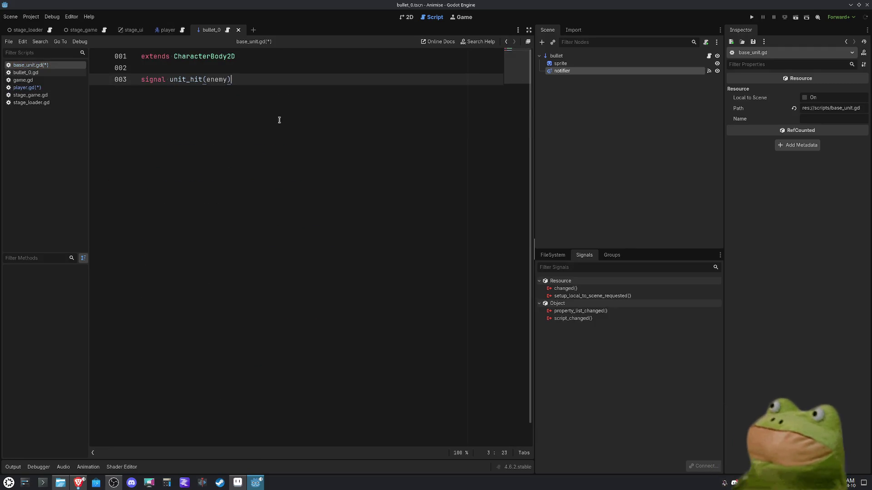
key("Return")
key("Return")
key("ctrl+v")
key("ctrl+s")
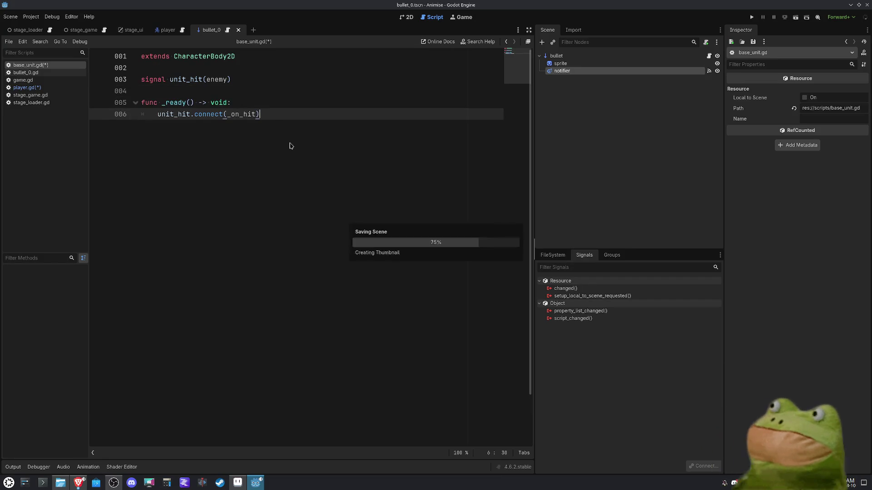
key("Return")
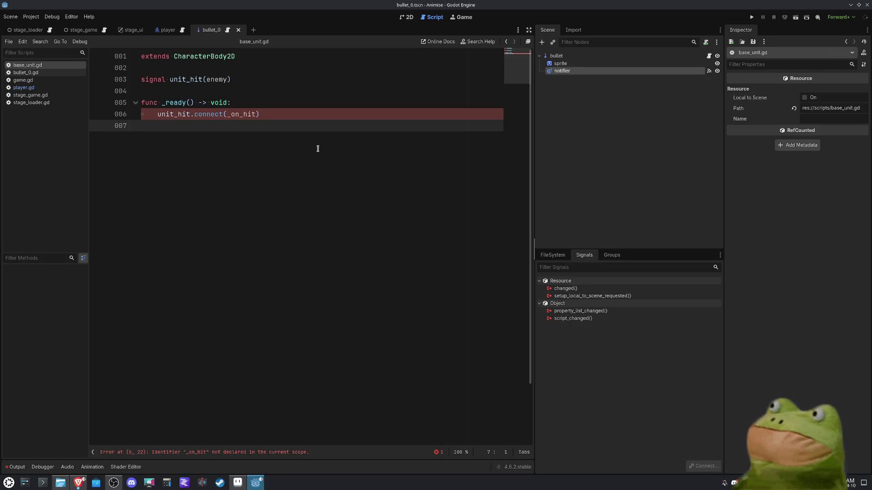
Move the _ready function back into player.gd, save both scripts, and open the player scene.
left_click_drag(260, 114, 118, 104)
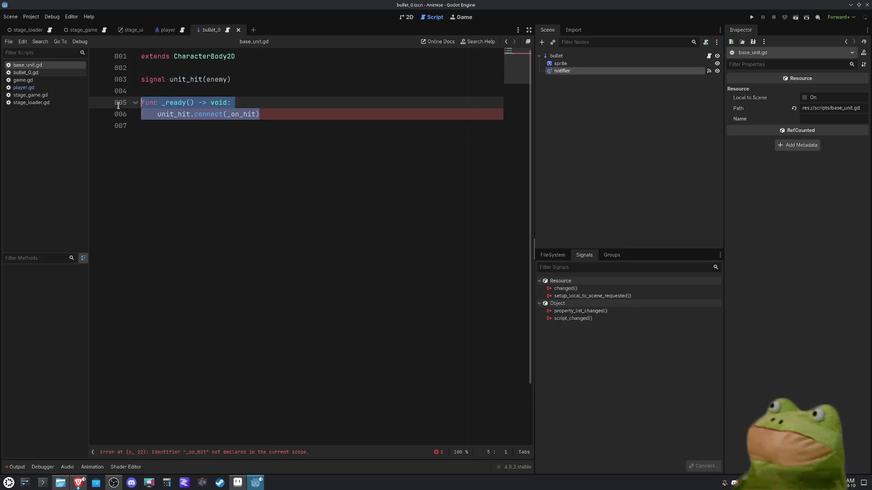
key("BackSpace")
key("BackSpace")
key("BackSpace")
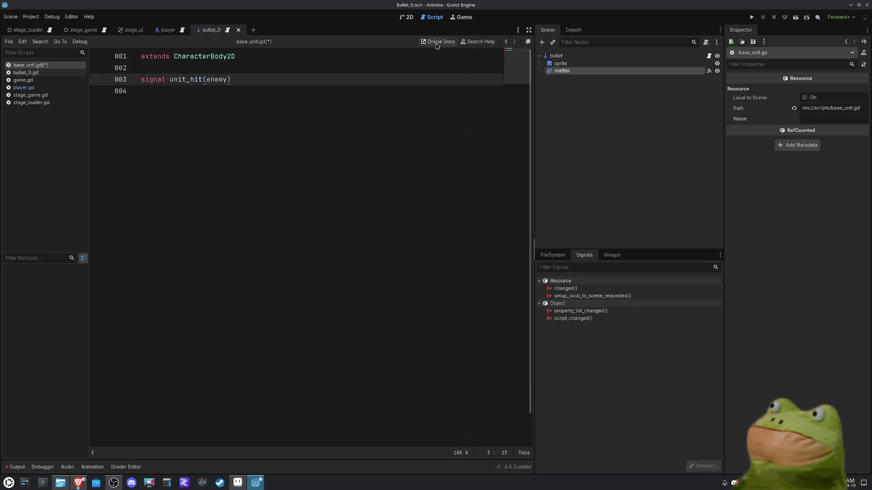
left_click(506, 41)
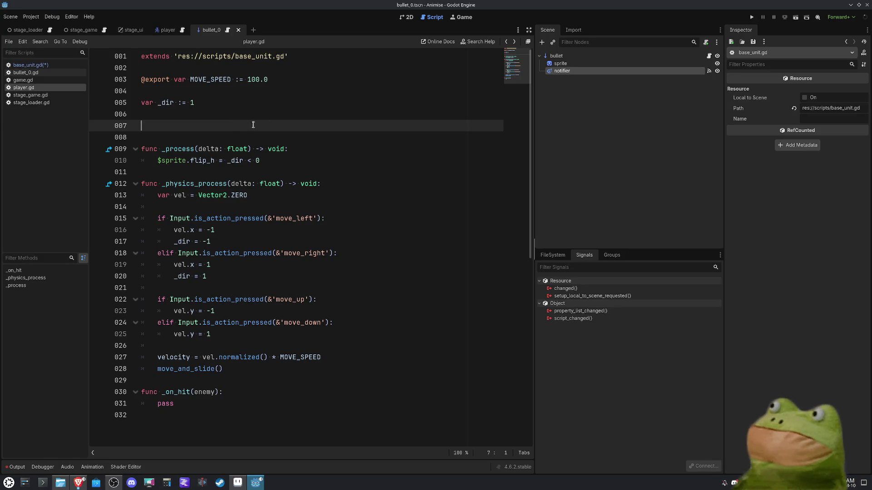
key("ctrl+v")
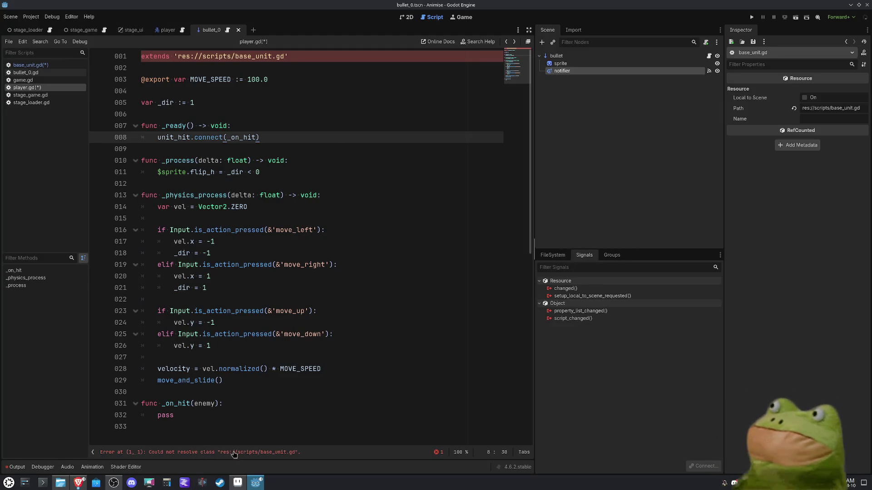
left_click(259, 56, "ctrl")
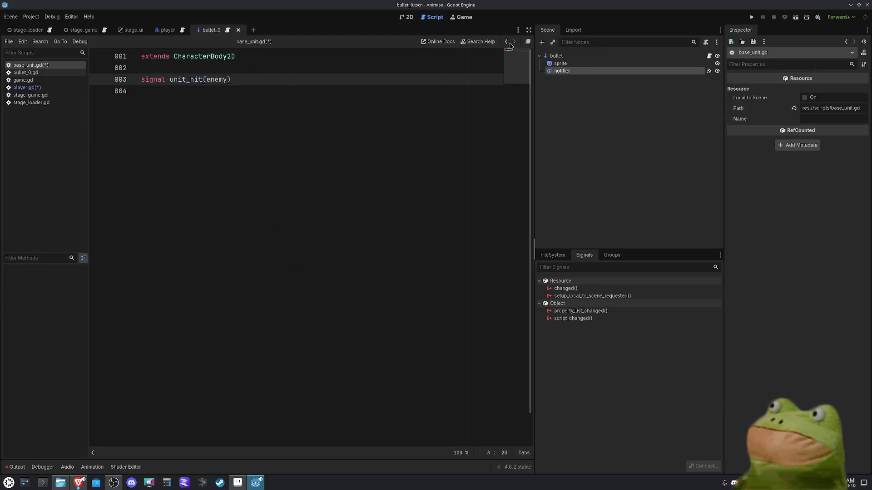
key("ctrl+s")
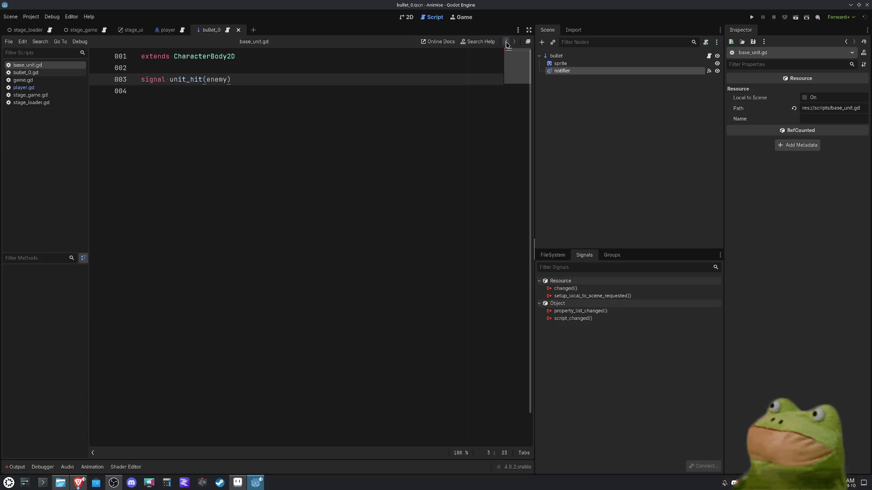
left_click(507, 42)
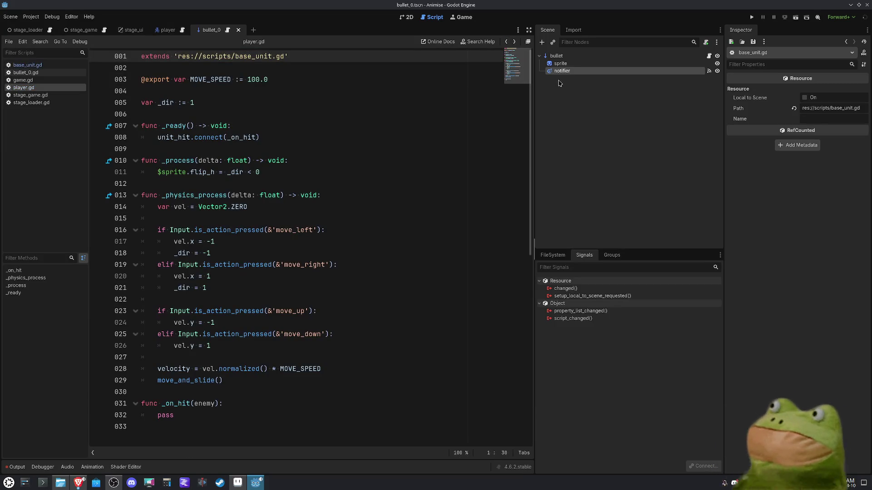
left_click(177, 32)
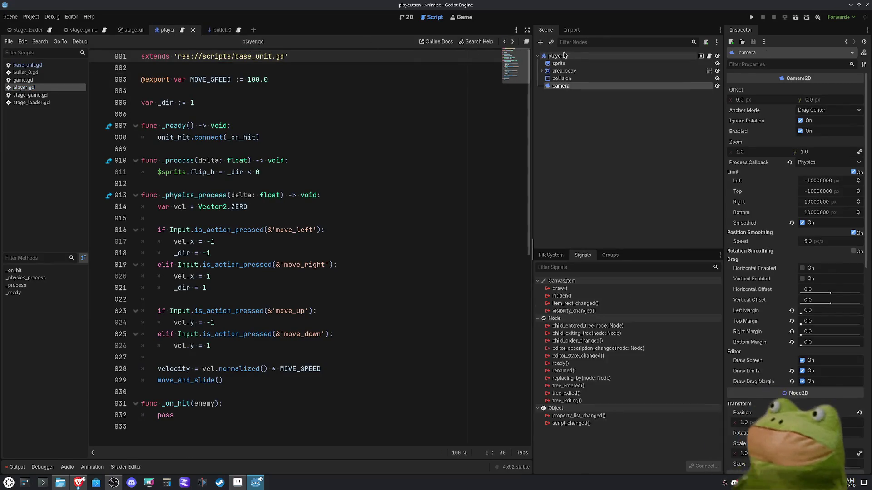
Replace the connect line in player.gd's _ready with pass.
left_click(557, 55)
left_click(591, 291)
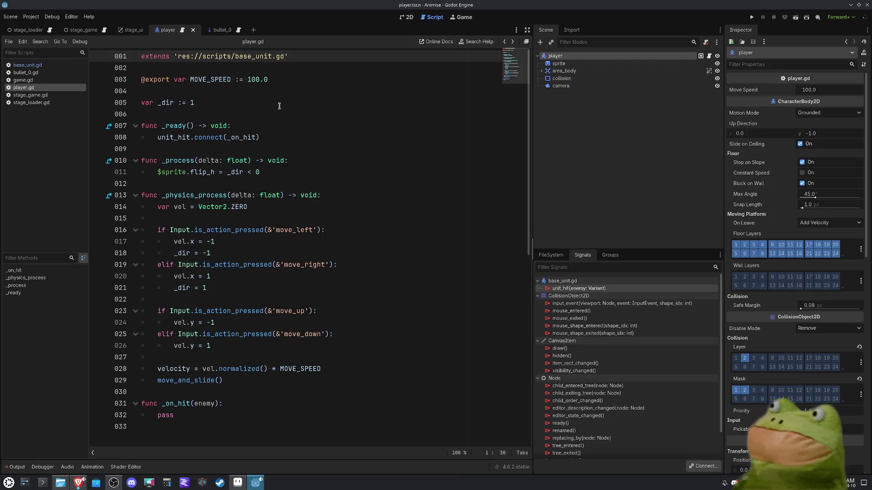
left_click_drag(268, 136, 150, 122)
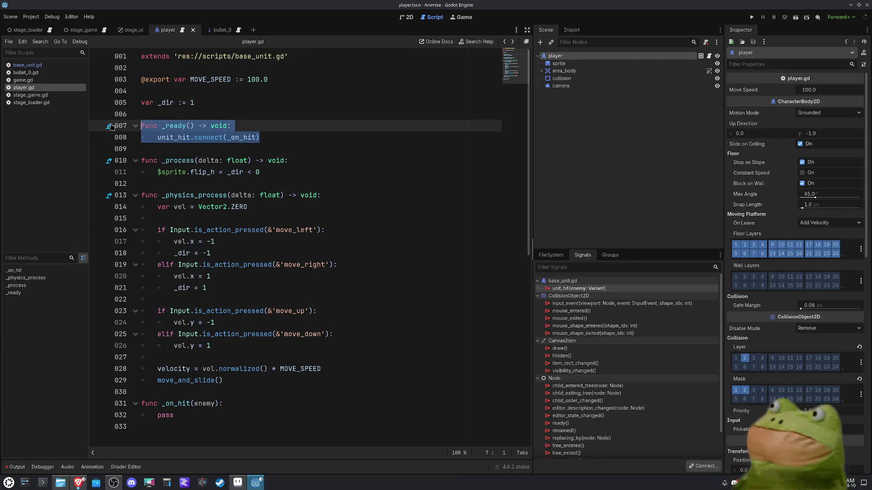
left_click(311, 137)
key("shift+Home")
type("pass")
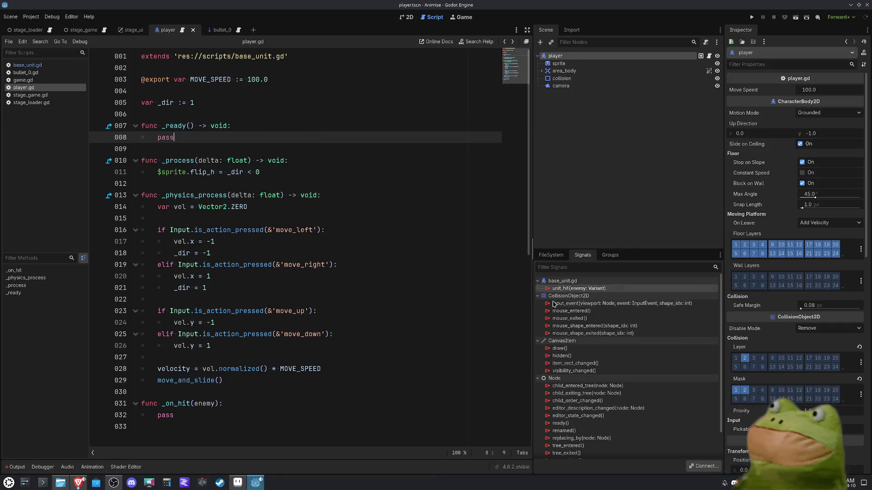
Connect the player's unit_hit signal to the _on_hit method and save player.gd.
double_click(175, 404)
key("ctrl+c")
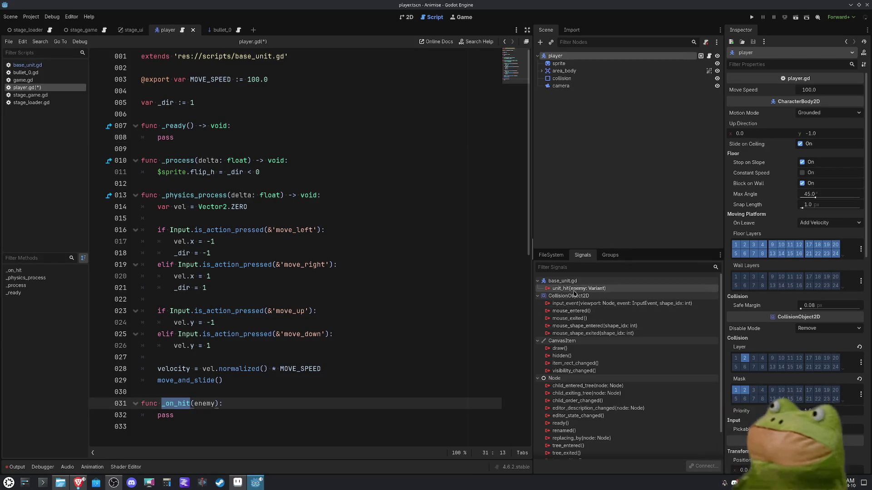
double_click(575, 289)
key("ctrl+v")
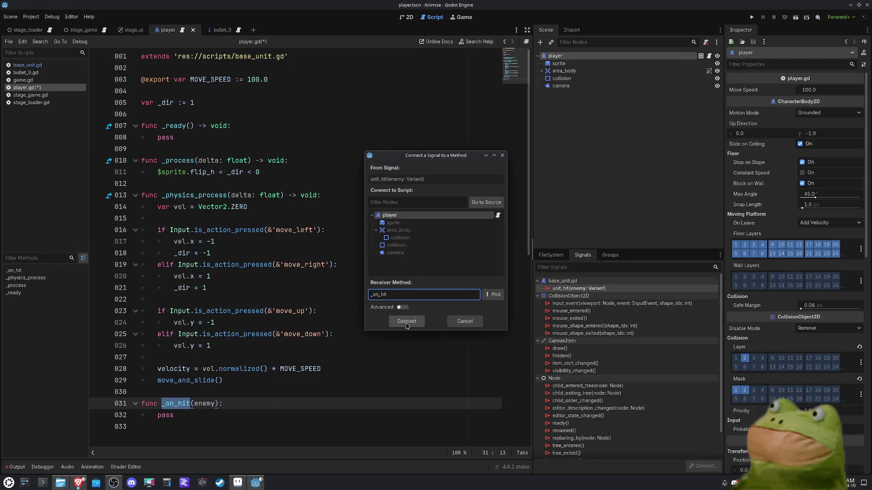
left_click(406, 322)
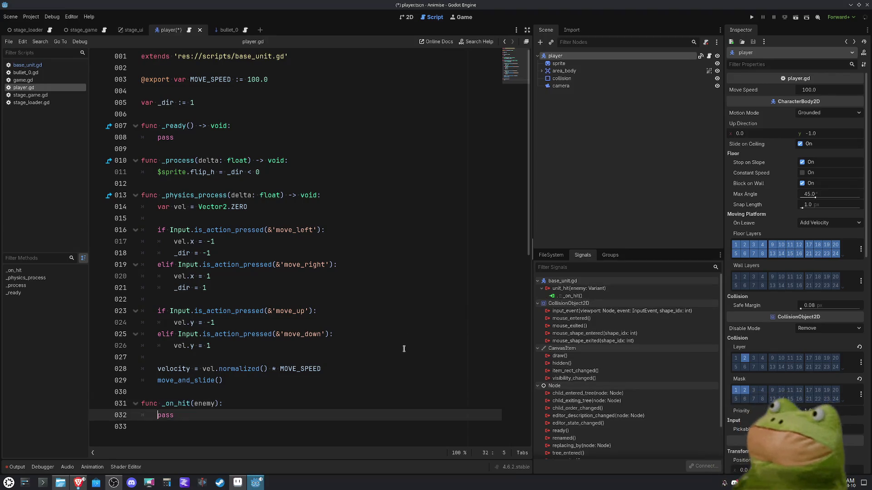
key("ctrl+s")
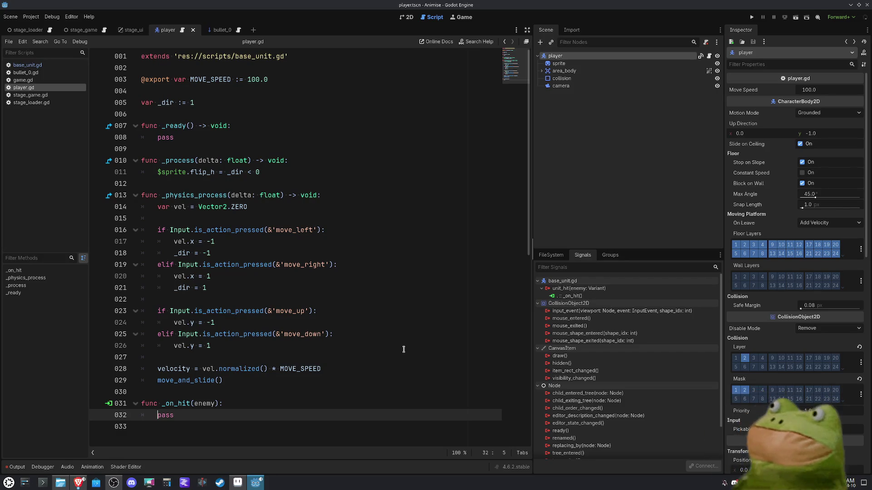
left_click(296, 127)
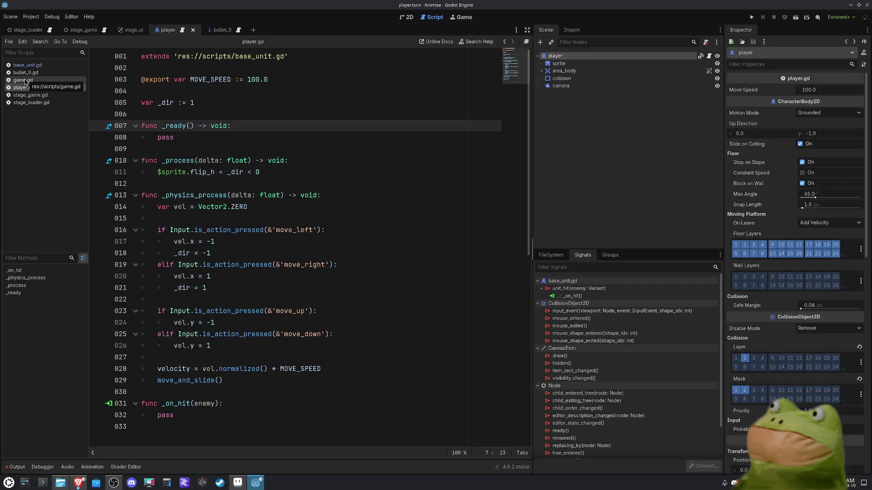
left_click(25, 80)
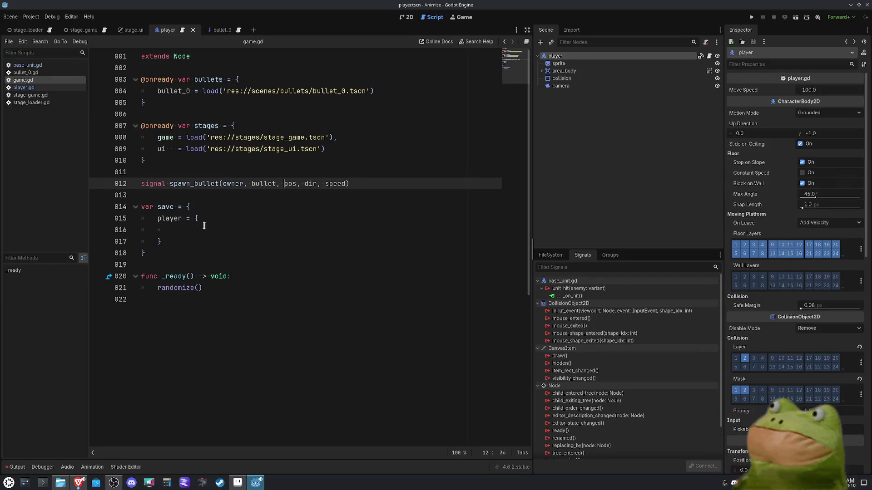
Add max_ammo = 5 and ammo = 5 to game.gd's player save entry.
left_click(241, 227)
type("max_ammo =")
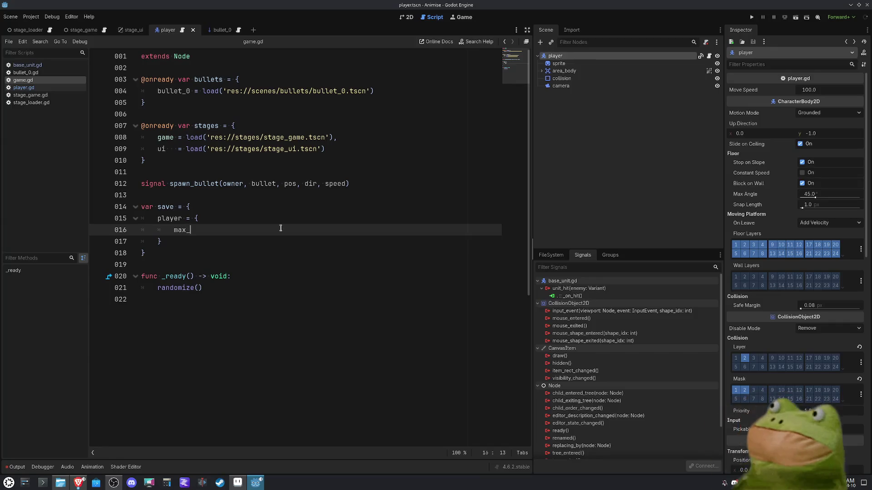
type(" 0")
type(",")
key("Return")
type("ammo = 5")
left_click(281, 228)
Add health = 100 and max_health = 100 at the top of the player entry and save game.gd.
left_click(279, 219)
key("Return")
type("health = 100,")
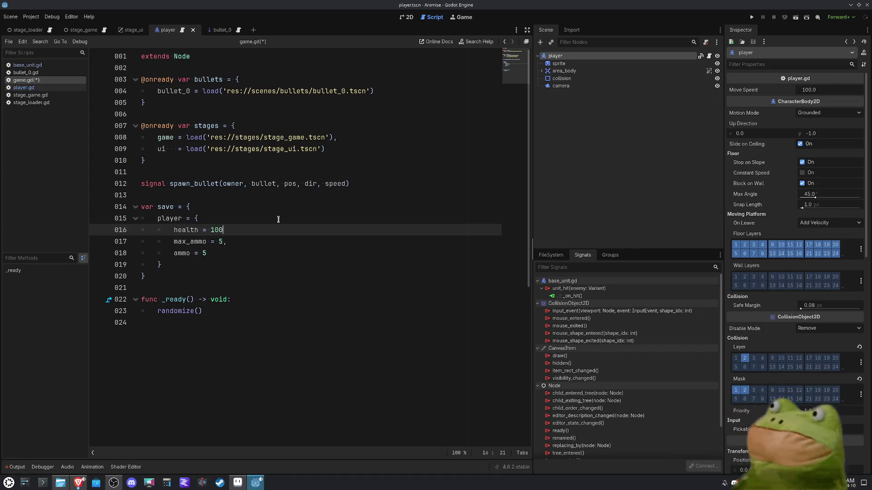
key("Escape")
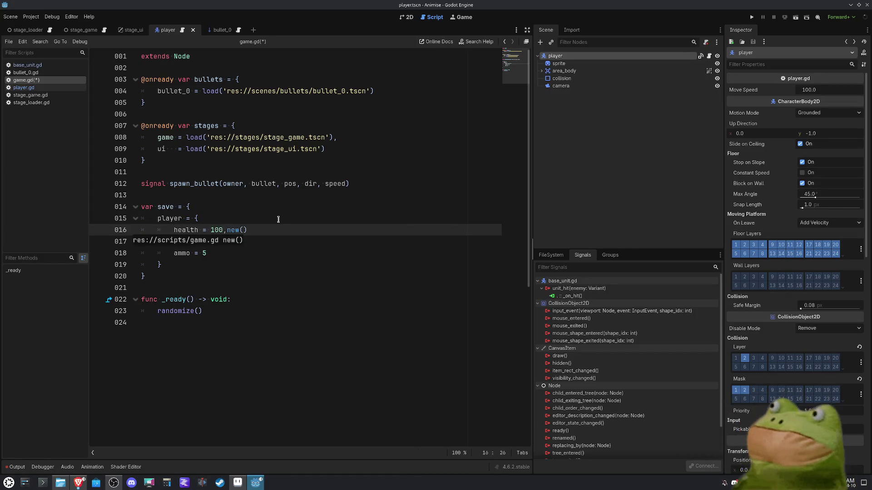
key("Return")
type("max_health")
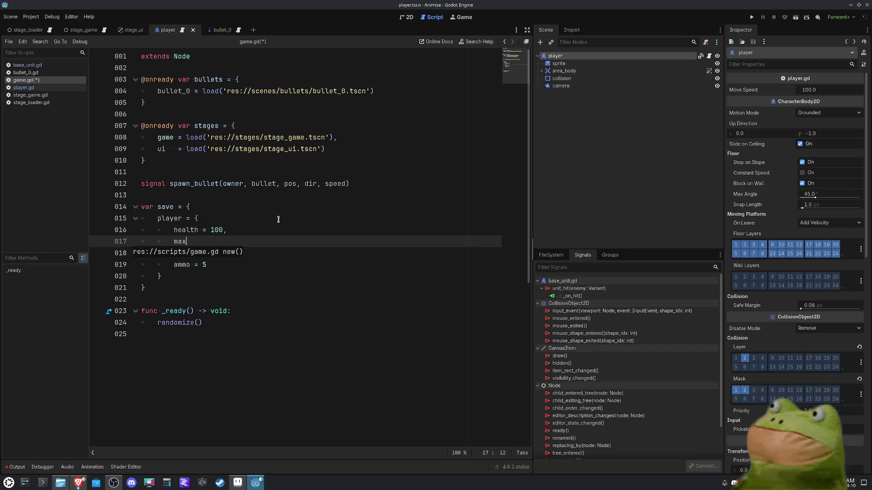
type(" = 100")
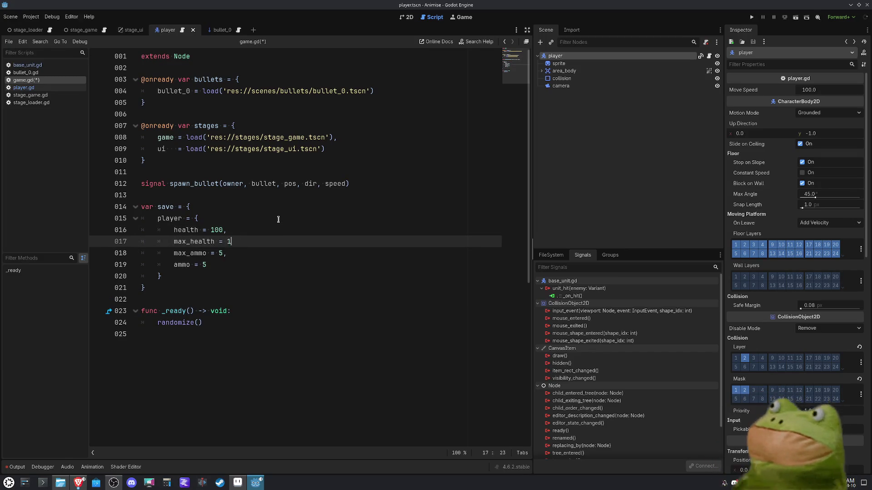
type("m")
key("BackSpace")
type(",")
key("ctrl+s")
Check the editing context menu on lines 13–14, then switch to the stage_ui scene.
left_click(279, 215)
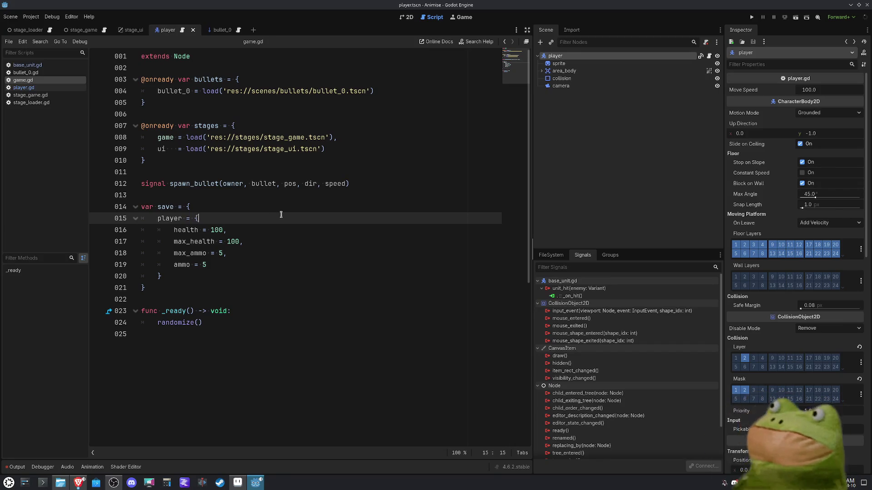
right_click(281, 215)
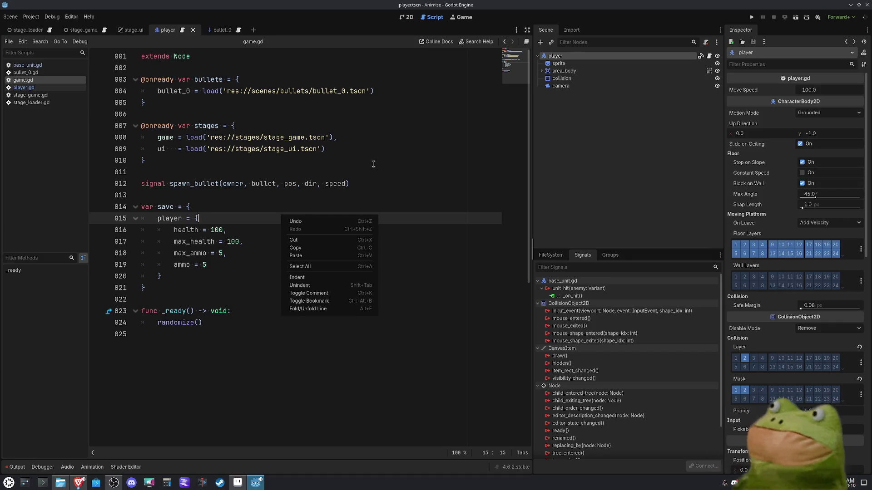
left_click(387, 156)
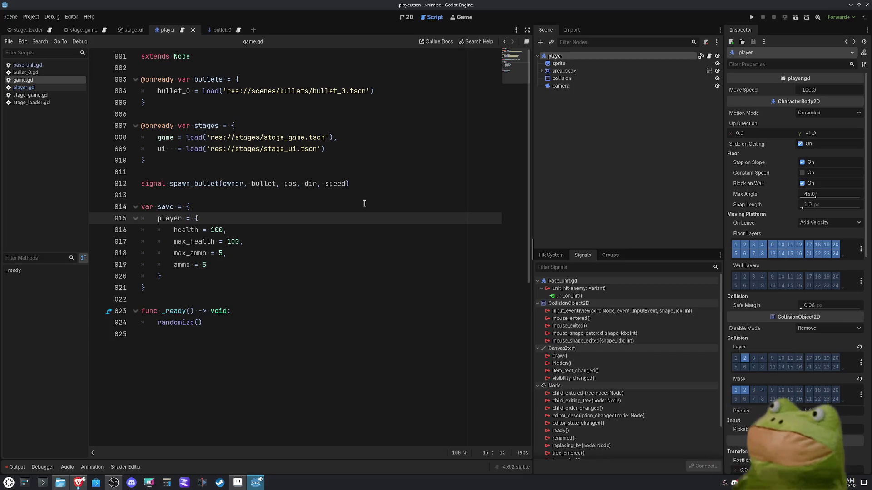
right_click(364, 204)
left_click(354, 192)
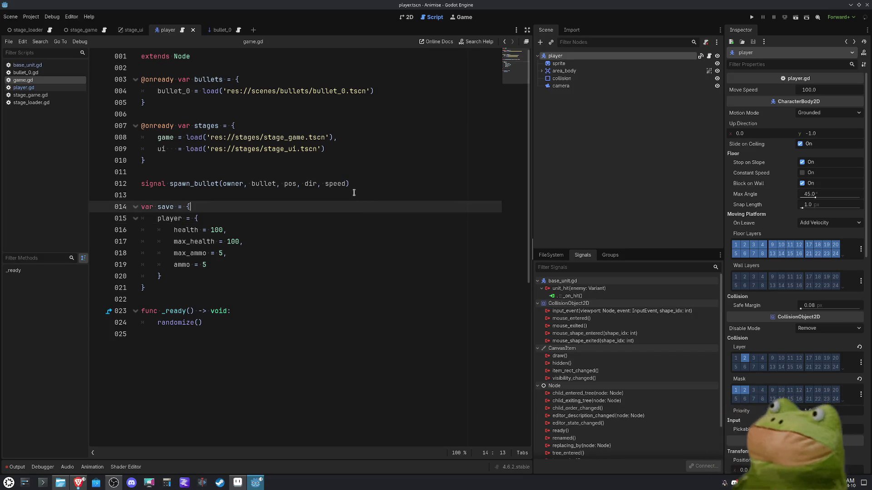
right_click(354, 193)
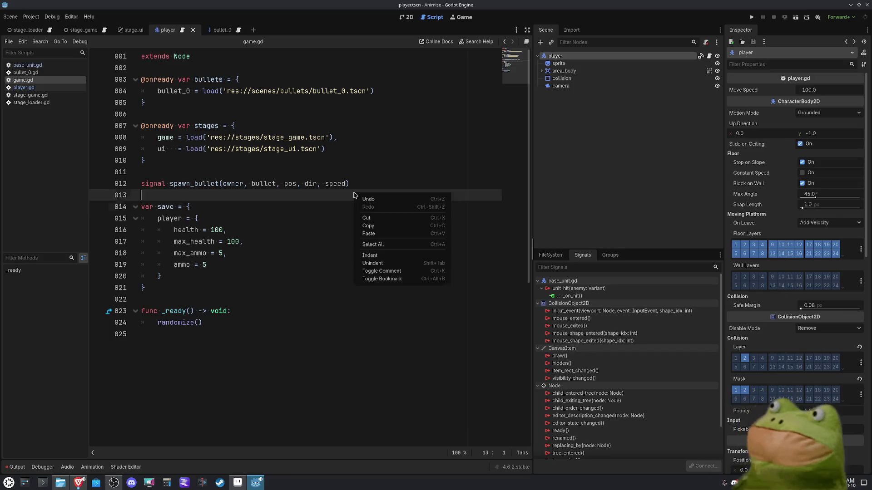
left_click(358, 179)
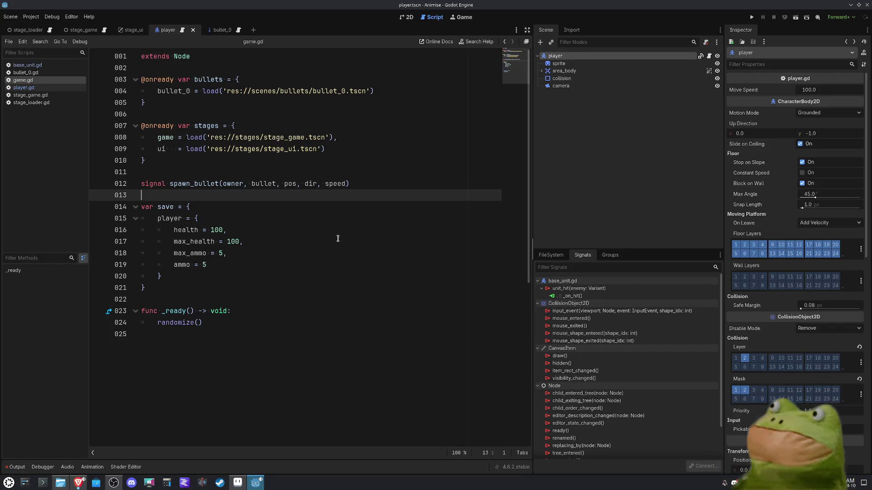
left_click(130, 30)
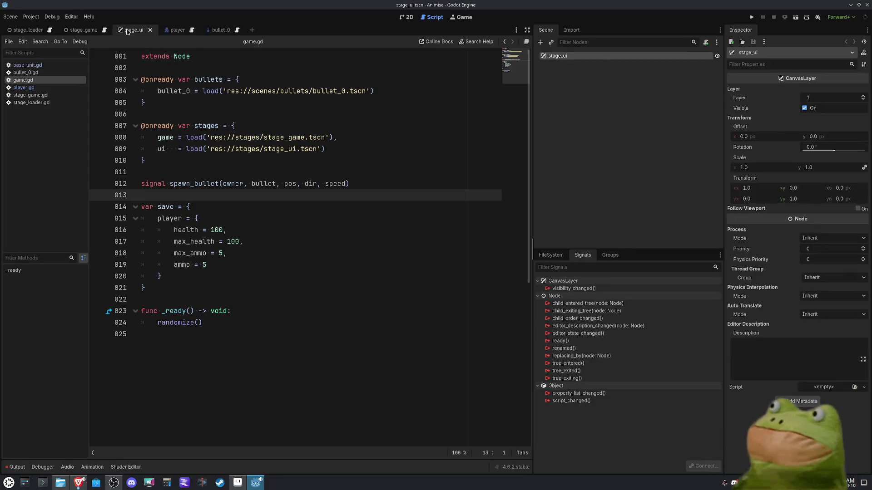
Add an HBoxContainer under the stage_ui root node.
left_click(410, 18)
scroll(284, 238, "up", 3)
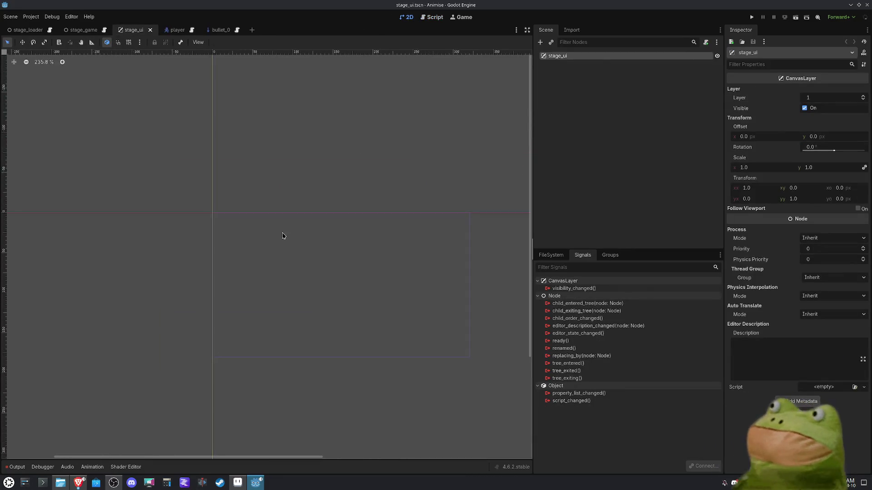
left_click(540, 42)
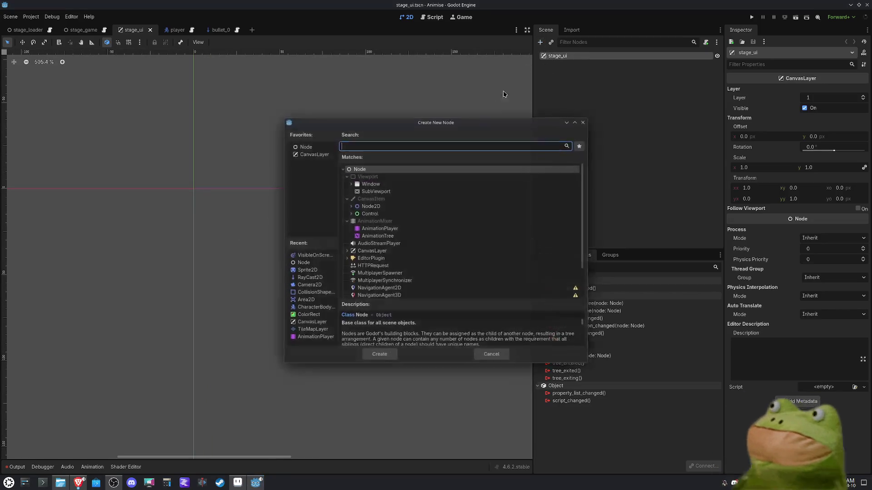
type("hb")
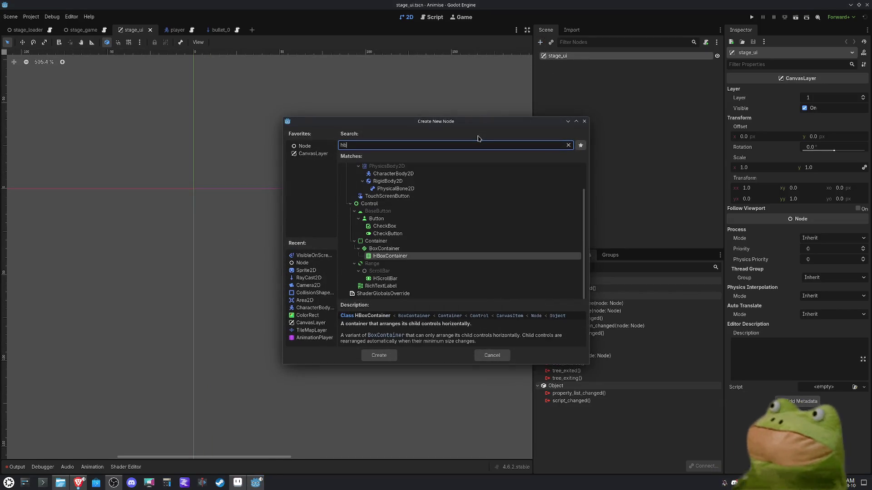
key("Return")
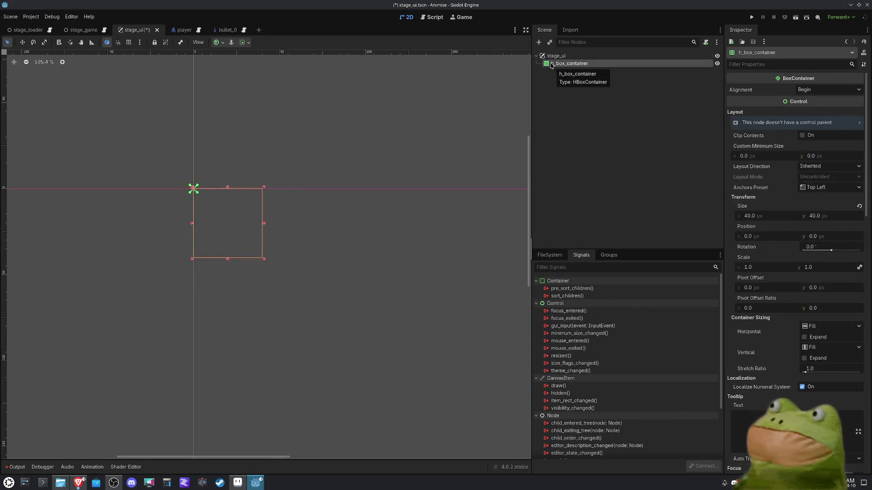
Add a TextureRect child inside the HBoxContainer.
left_click(539, 41)
type("sprite")
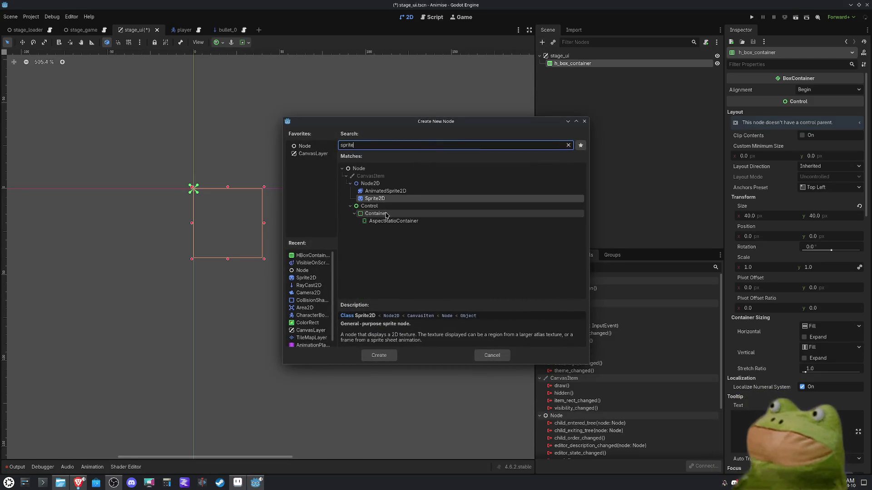
key("BackSpace")
key("BackSpace")
key("BackSpace")
type("texture")
left_click(386, 214)
double_click(382, 221)
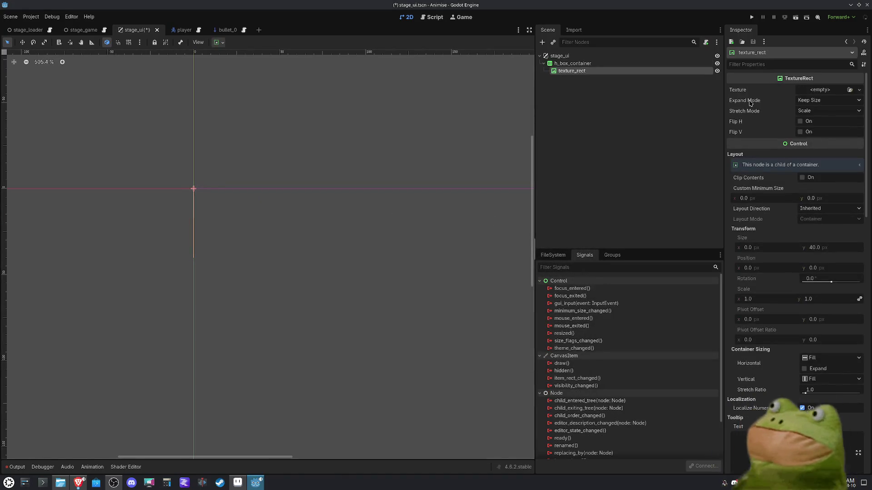
Set texture_rect's stretch mode to Keep Centered, leaving expand mode at Keep Size.
left_click(834, 102)
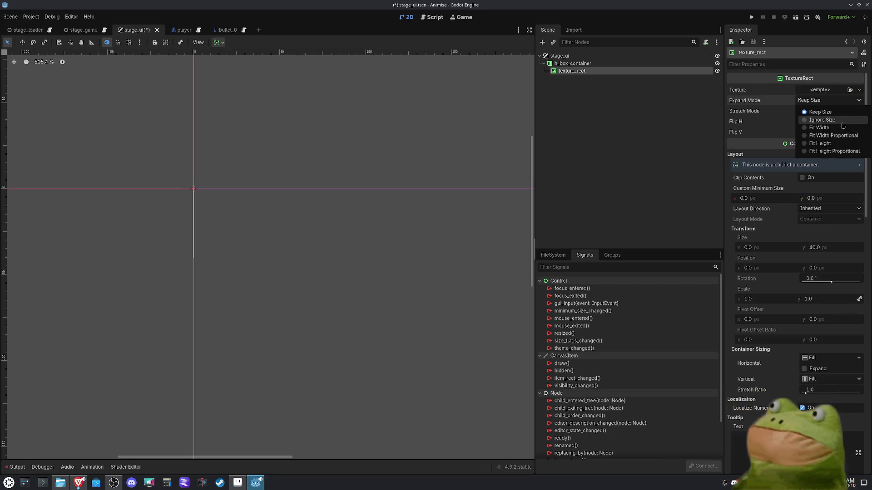
left_click(834, 101)
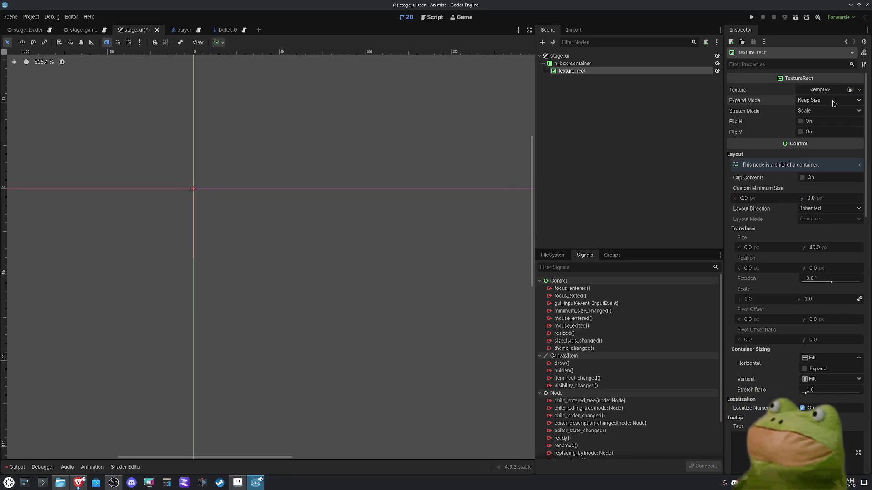
left_click(827, 111)
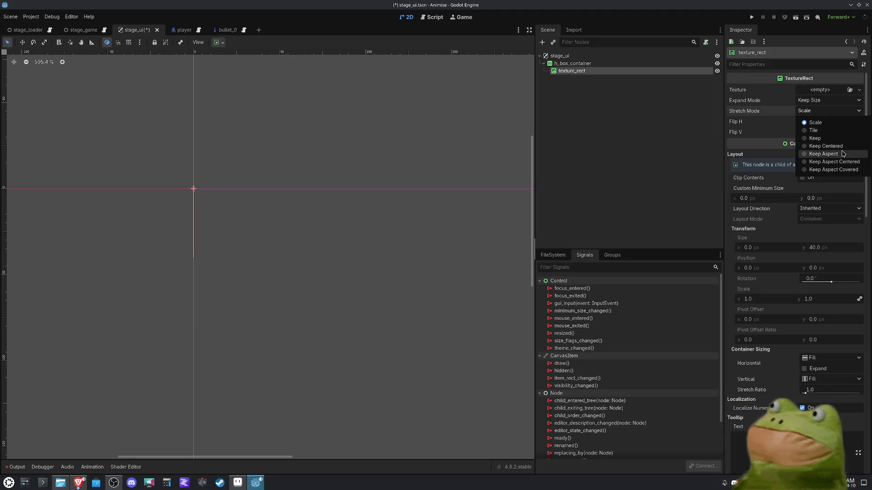
left_click(826, 146)
left_click(850, 90)
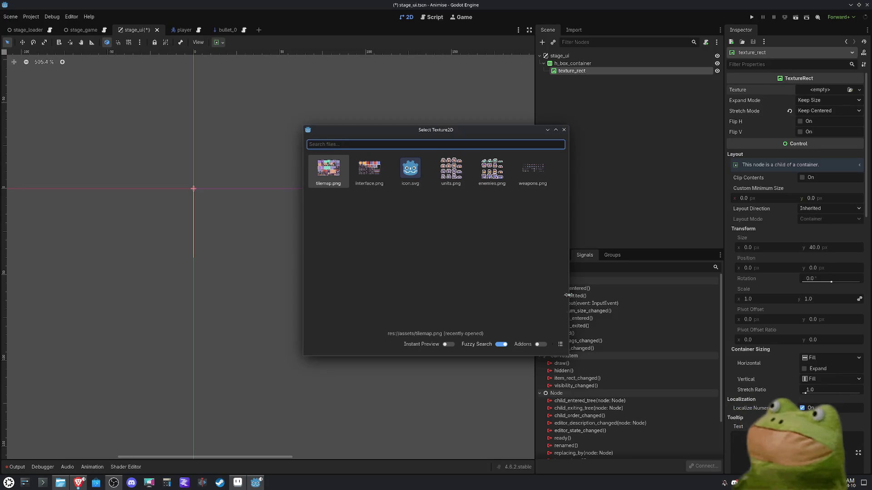
left_click(564, 130)
left_click(850, 90)
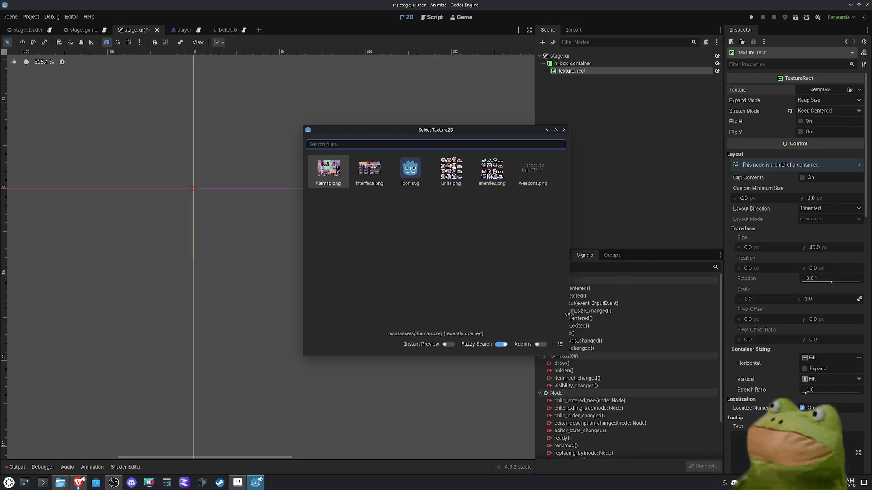
left_click(563, 132)
Make the texture a new AtlasTexture with the UI sprite sheet as its atlas.
left_click(859, 90)
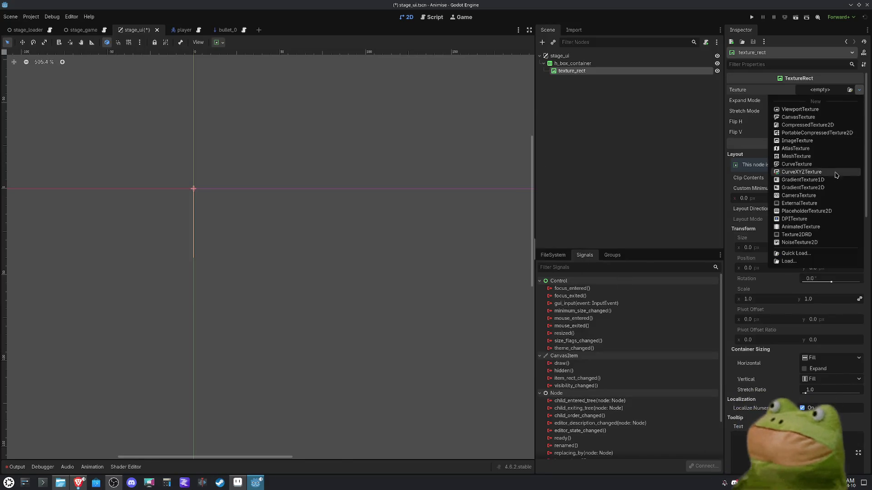
left_click(813, 149)
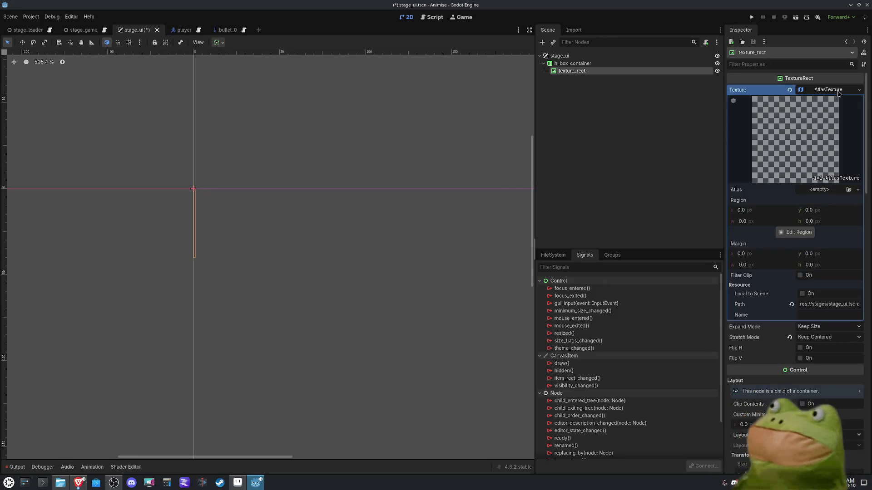
left_click(849, 190)
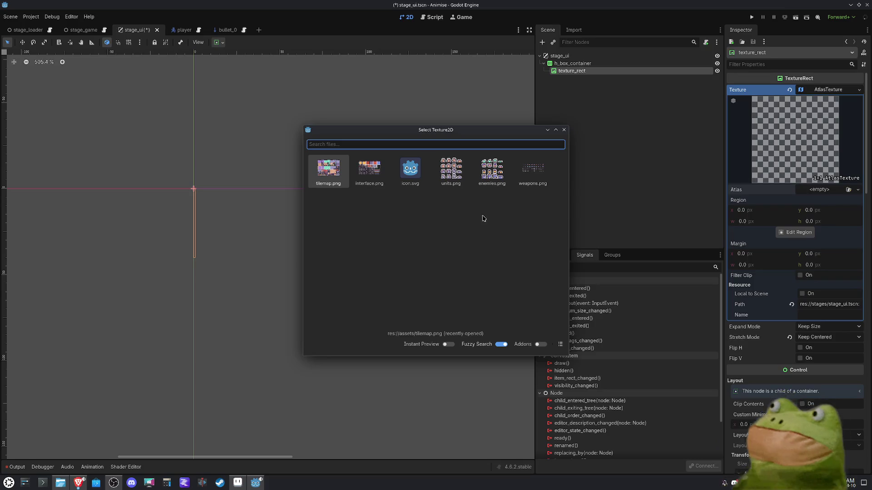
left_click(370, 174)
left_click(370, 178)
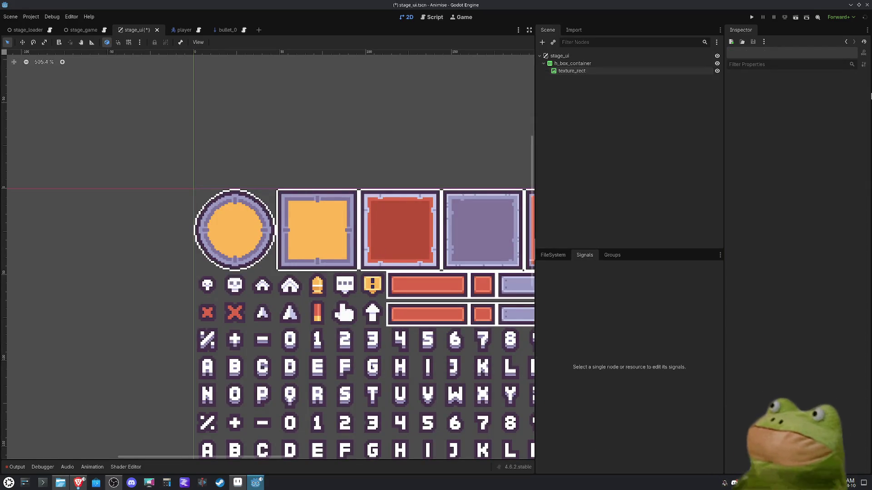
left_click(576, 72)
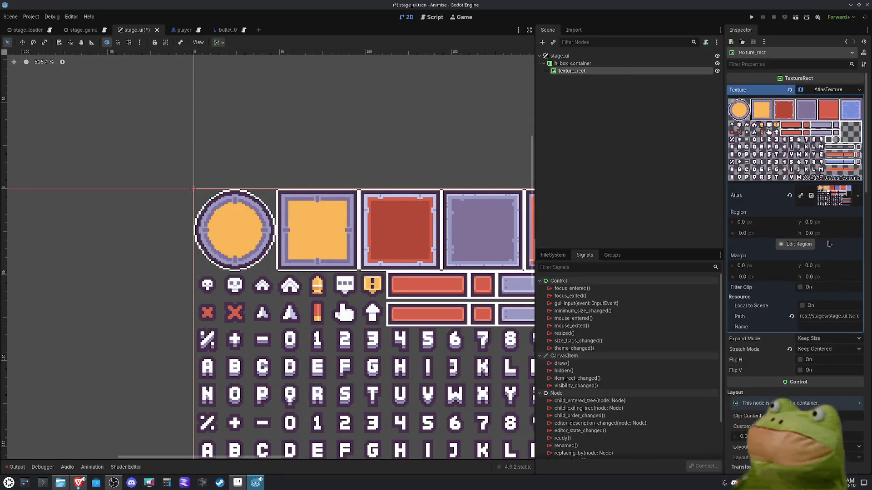
Select the 16x16 bullet region at x 64, y 48 in the atlas region editor.
left_click(798, 244)
scroll(469, 278, "down", 3)
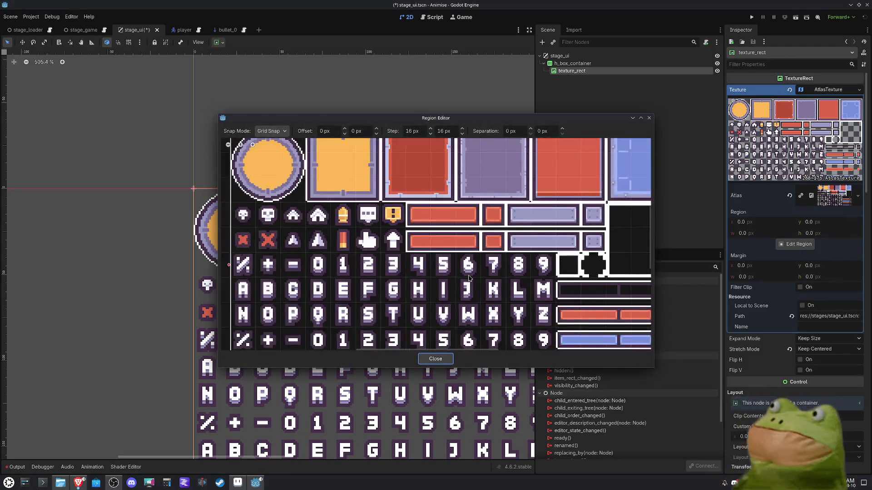
scroll(469, 278, "down", 3)
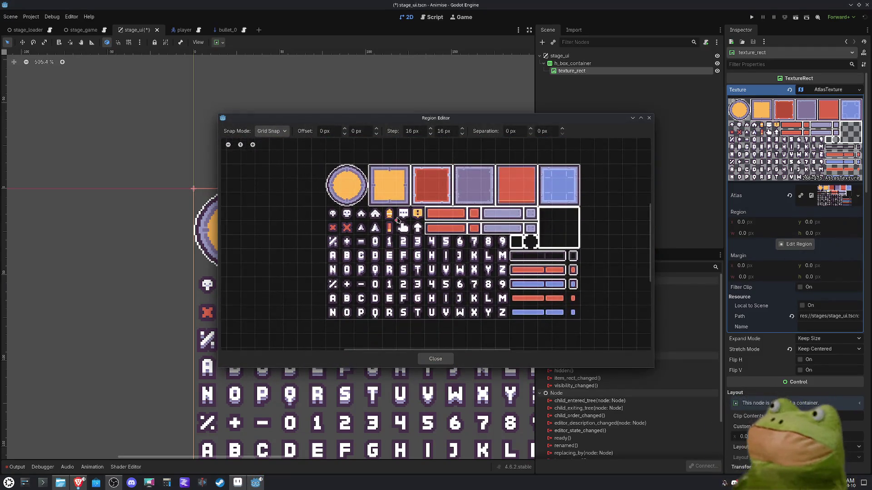
left_click_drag(397, 221, 381, 207)
left_click(444, 359)
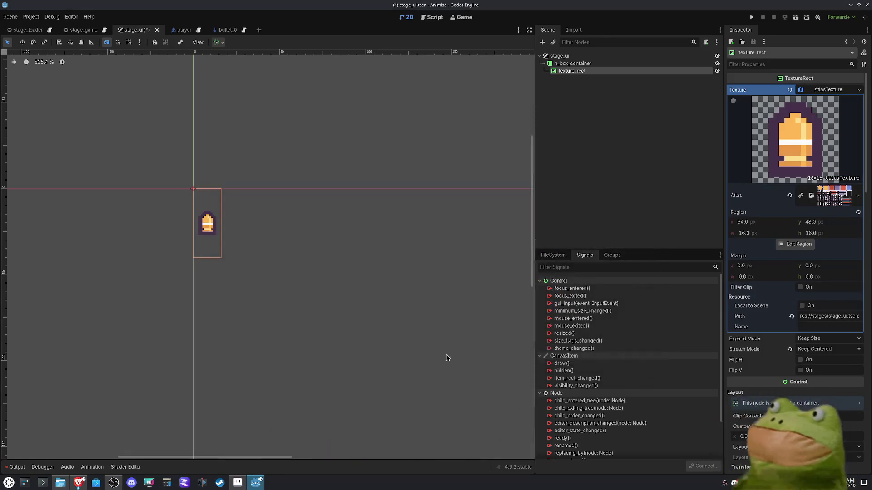
Shrink the container to 16 px tall and duplicate the bullet TextureRect.
left_click(573, 64)
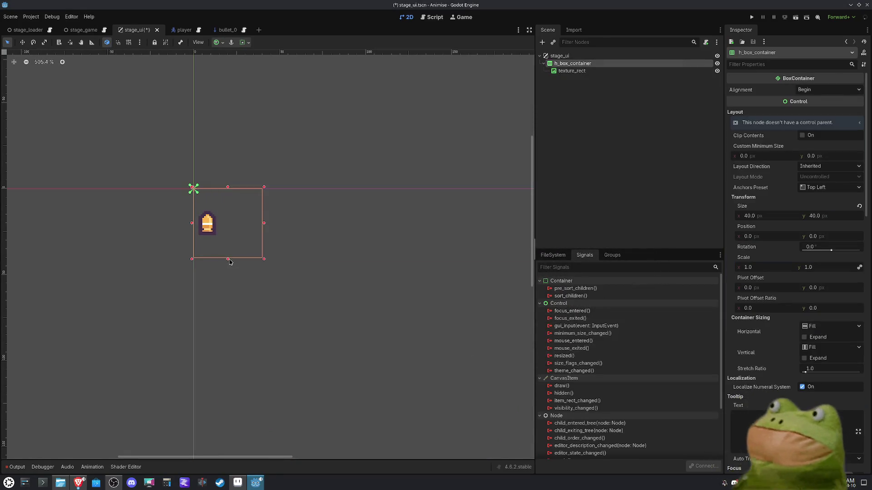
left_click_drag(228, 259, 234, 190)
scroll(219, 196, "up", 3)
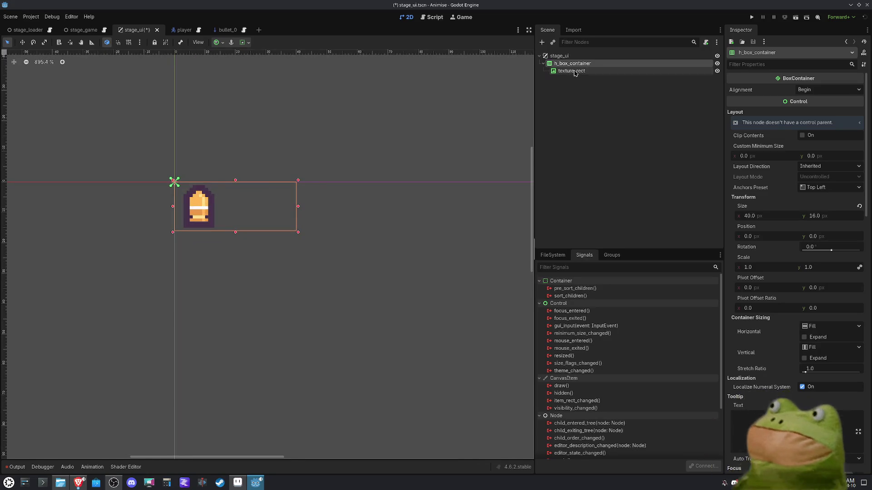
left_click(571, 71)
key("ctrl+d")
key("ctrl+d")
key("ctrl+d")
key("ctrl+d")
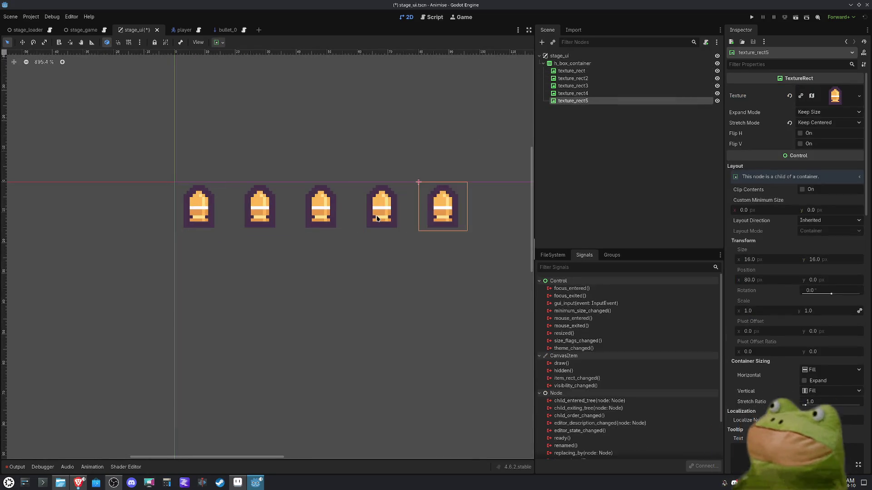
Set the container's separation theme override to 0 and nudge it right and down.
scroll(376, 219, "down", 3)
scroll(342, 197, "right", 3)
left_click(572, 63)
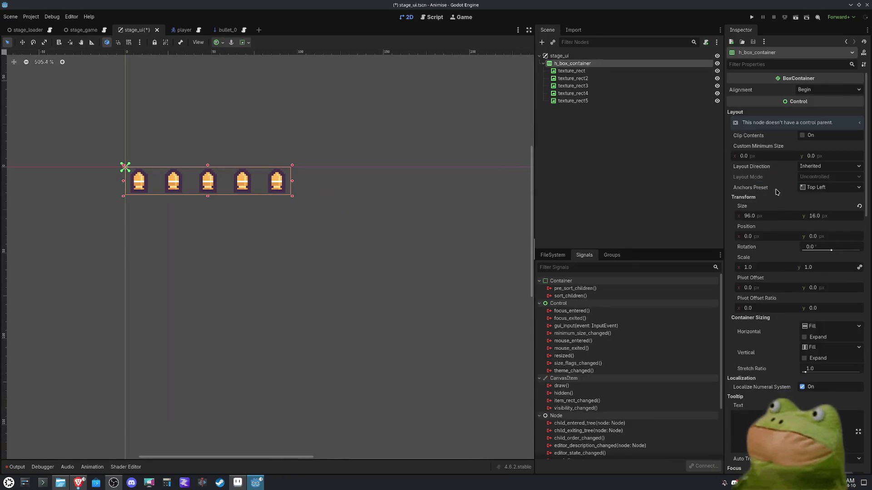
scroll(822, 291, "down", 5)
scroll(822, 291, "down", 5)
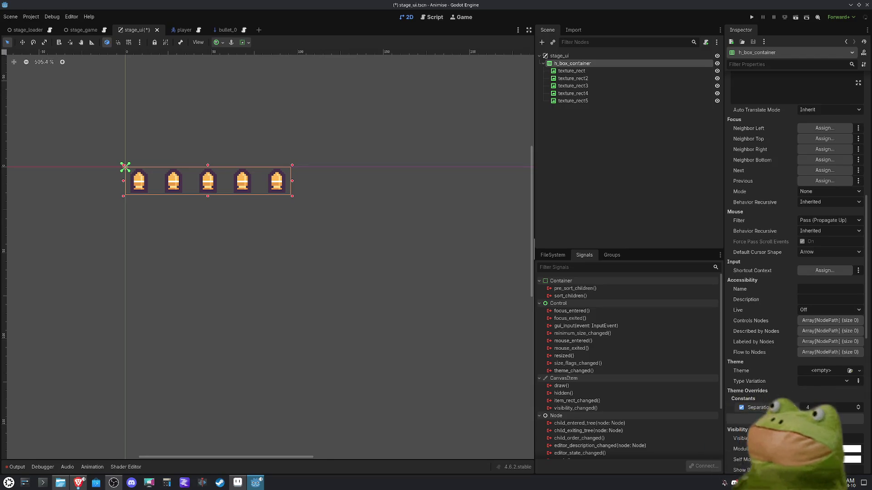
type("0")
key("Return")
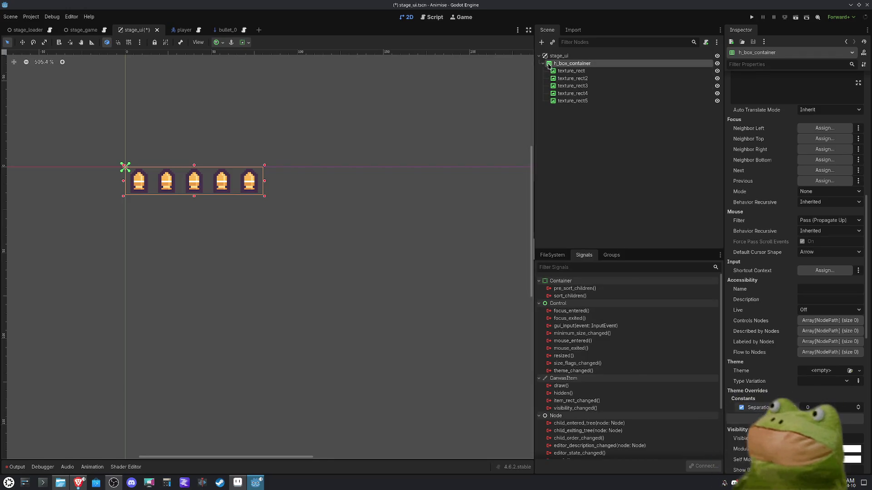
key("shift+Right")
key("shift+Down")
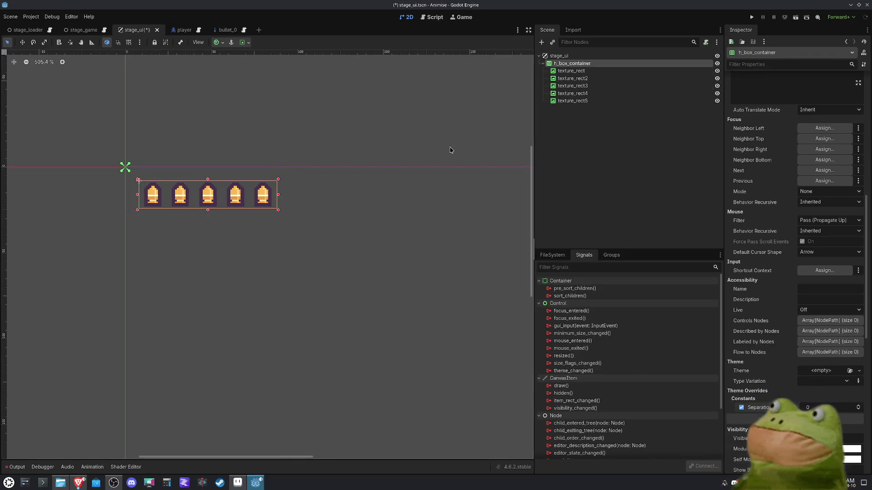
scroll(240, 211, "up", 5)
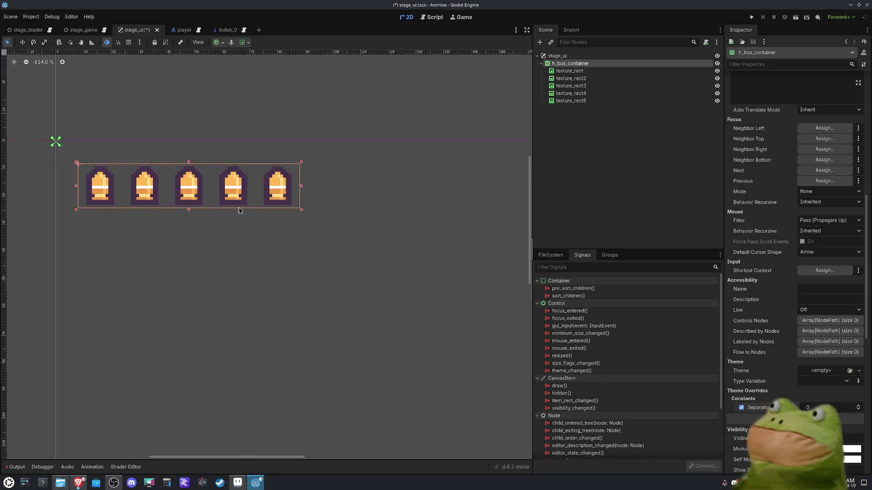
left_click(567, 100)
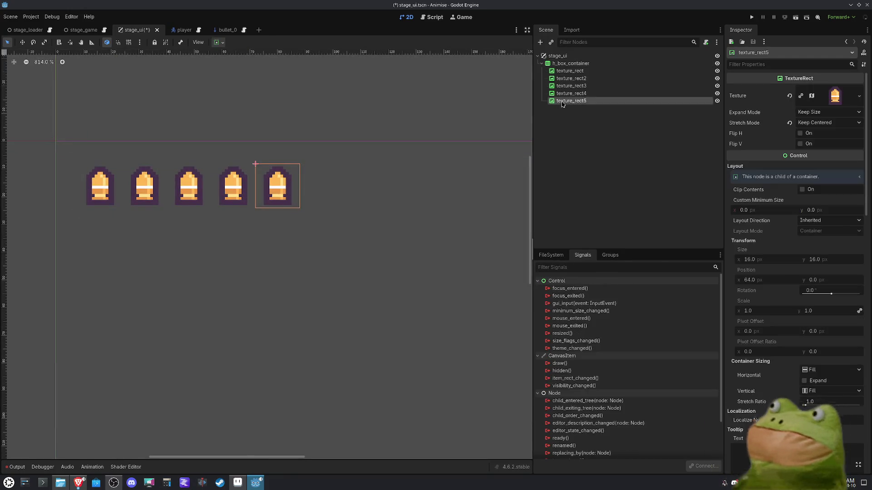
Delete the four extra bullet nodes and rename the container to ammo_container.
left_click(569, 79, "shift")
key("Delete")
key("Return")
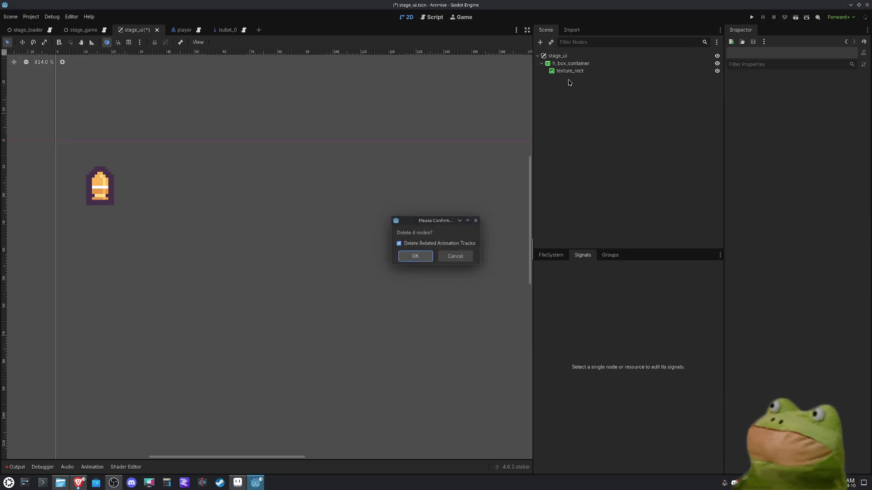
left_click(566, 64)
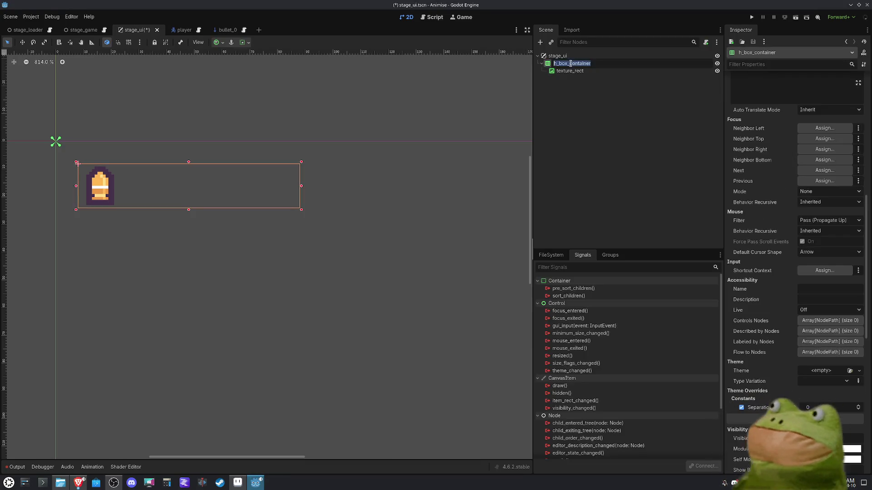
left_click_drag(567, 64, 538, 66)
type("amm")
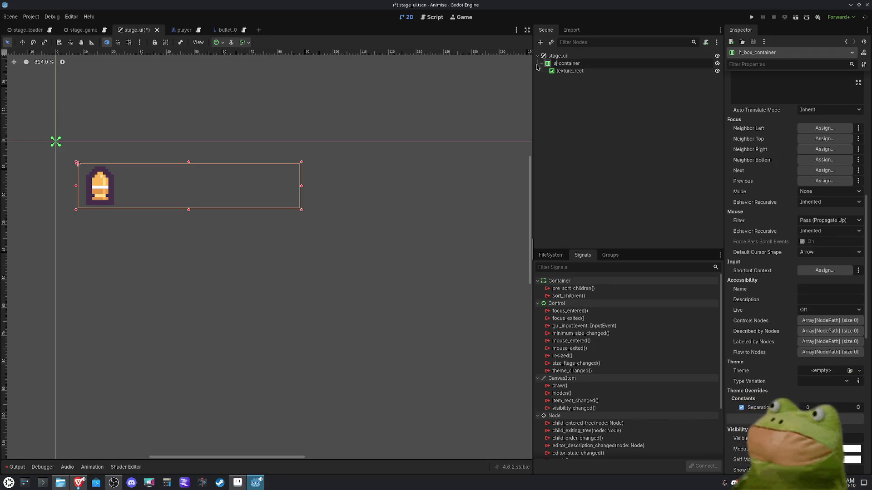
type("o")
key("Return")
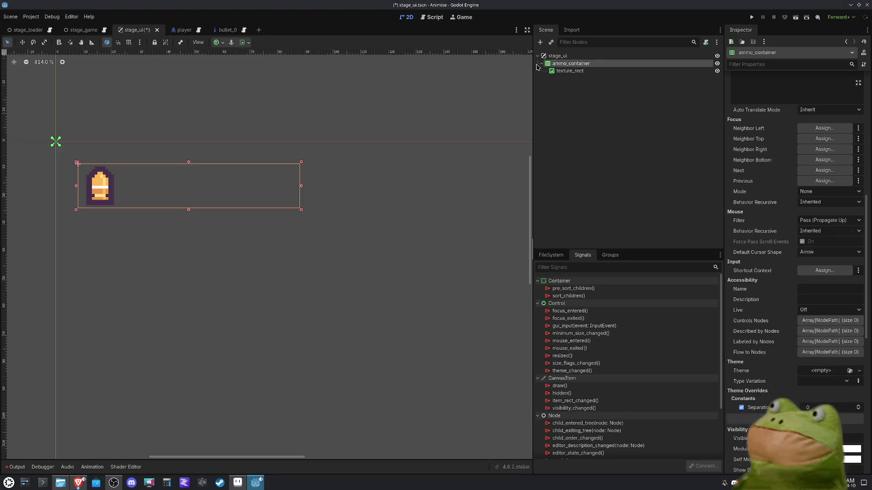
Rename the bullet TextureRect and nest a duplicate of it as its own child.
double_click(576, 70)
type("texture")
key("Return")
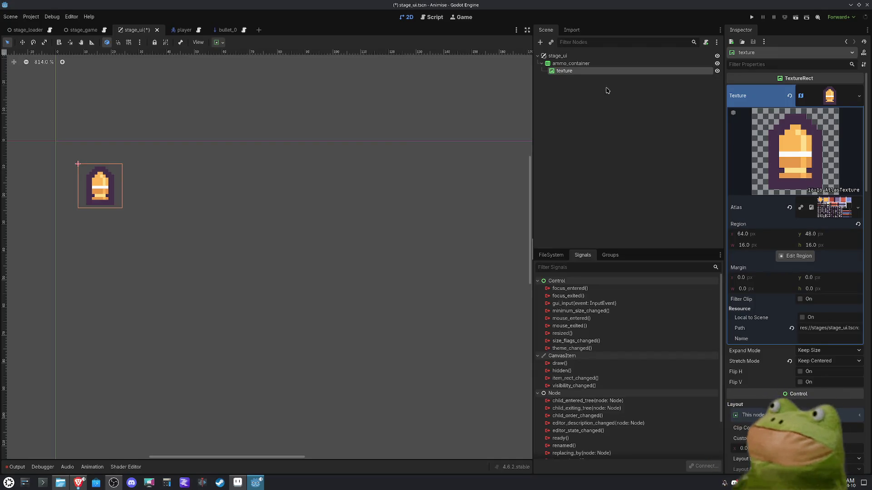
double_click(563, 71)
type("d")
key("Return")
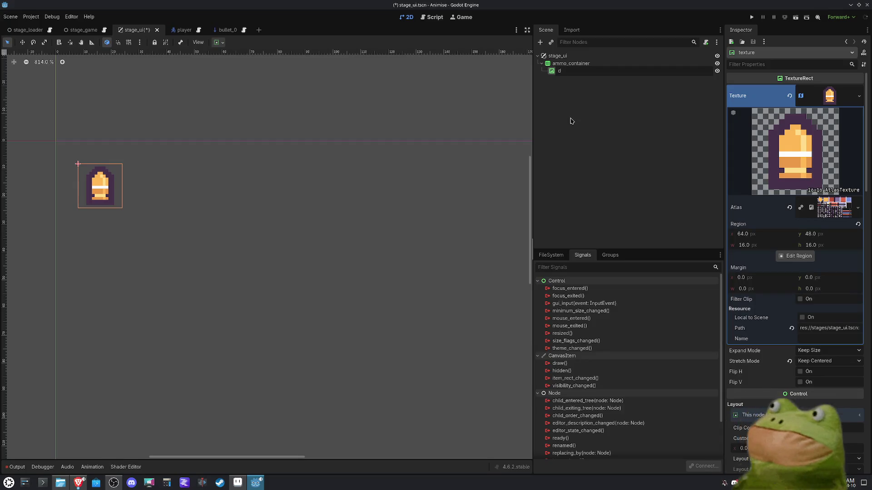
key("ctrl+d")
left_click_drag(558, 78, 558, 71)
Name the child copy shadow and the parent bullet node texture.
double_click(565, 78)
type("shadow")
key("Return")
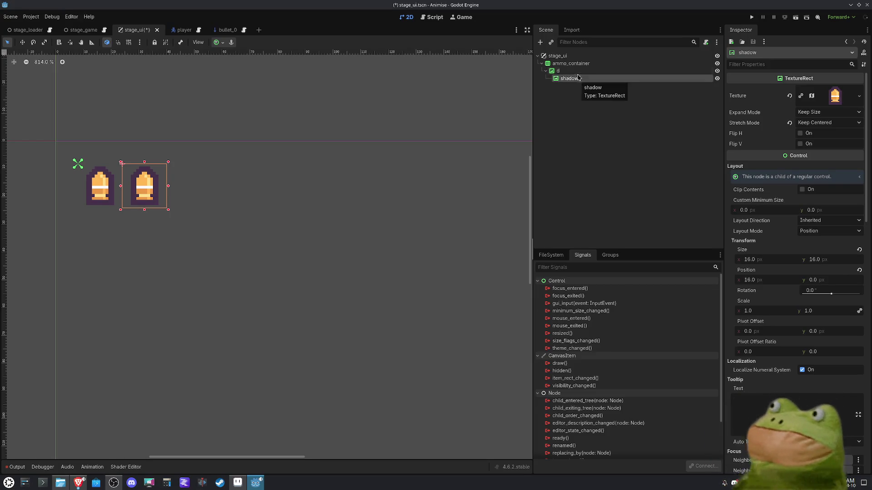
left_click(578, 72)
type("texture")
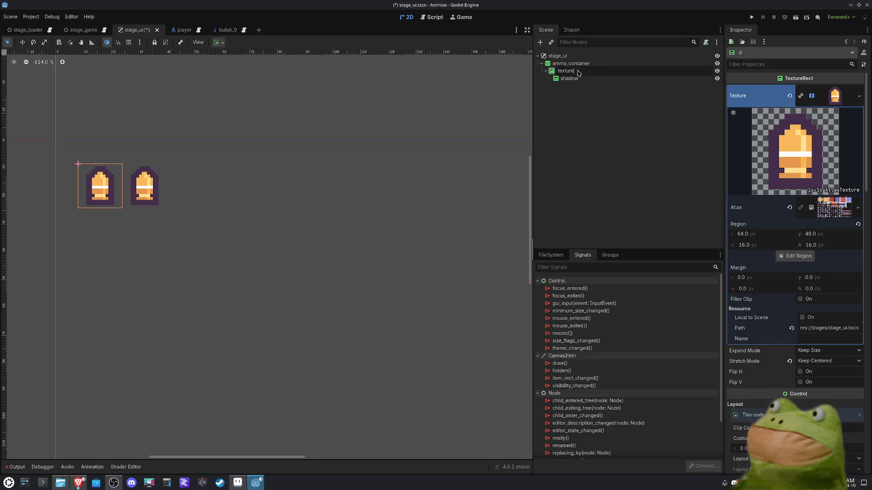
key("Return")
Stretch the shadow over the bullet with the Full Rect preset and offset it 1 px.
left_click(565, 79)
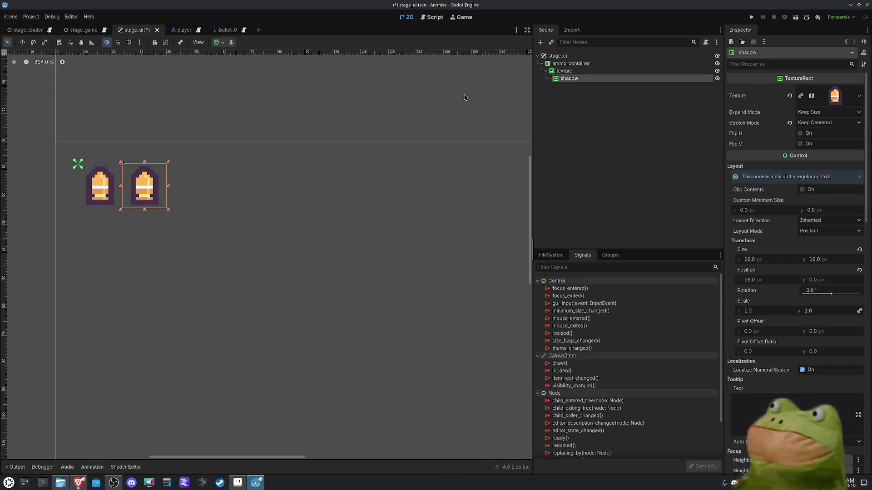
left_click(218, 43)
left_click(258, 105)
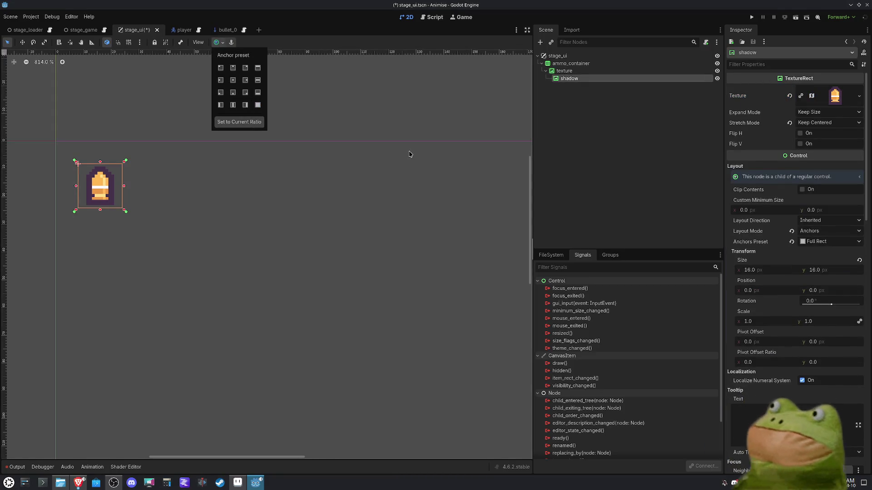
left_click(409, 154)
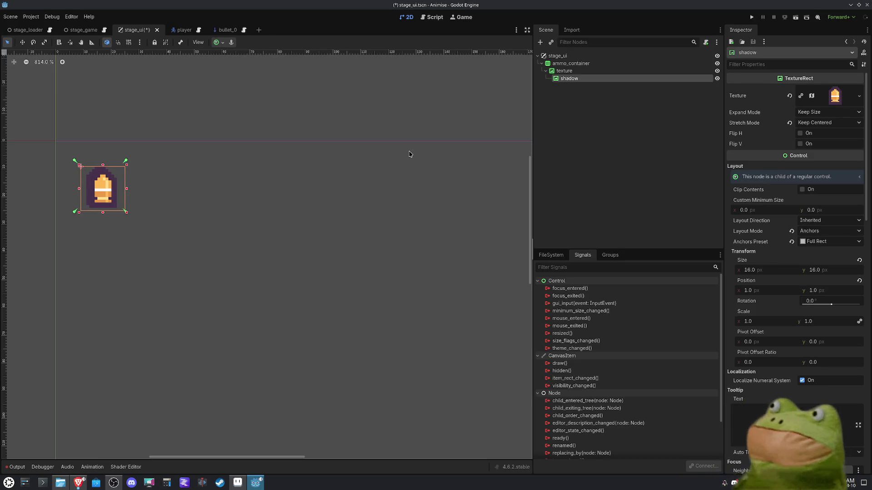
Draw the shadow behind its parent with a mostly transparent black self modulate.
scroll(822, 333, "down", 10)
scroll(823, 332, "down", 5)
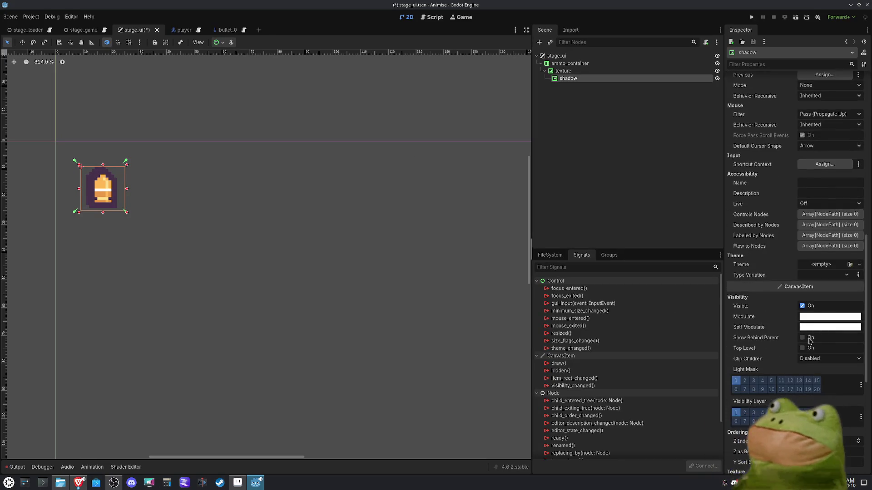
left_click(804, 338)
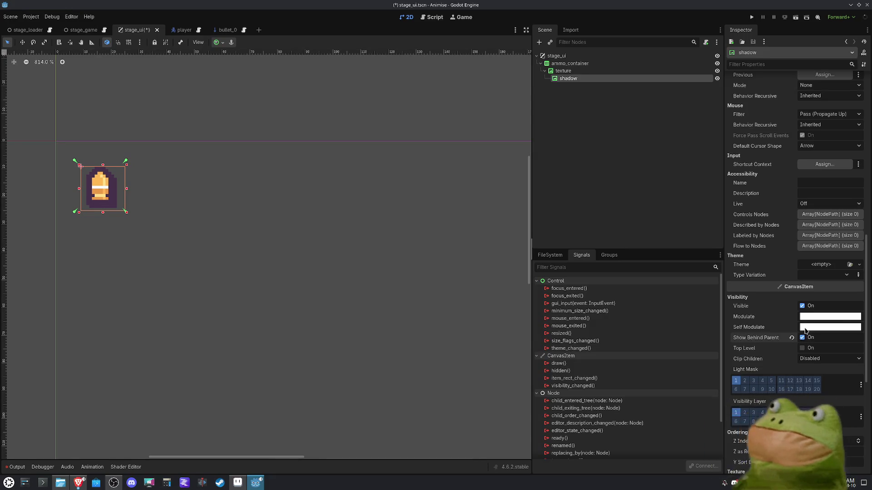
left_click(805, 330)
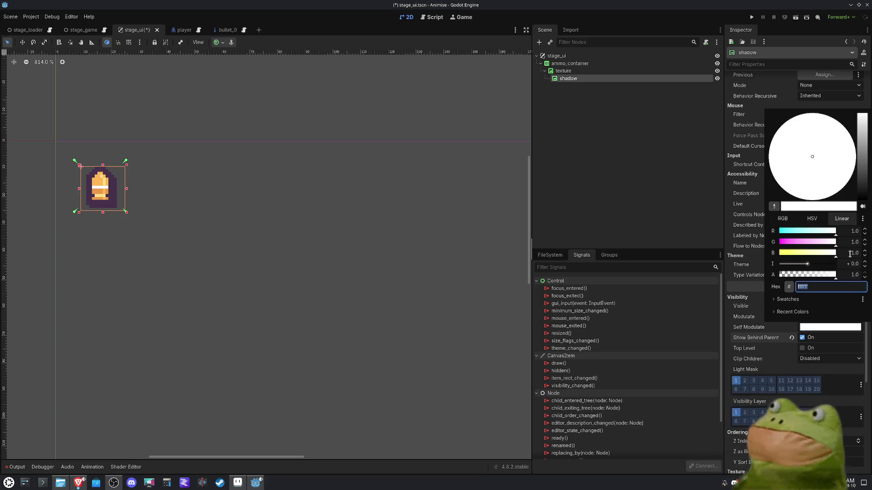
left_click_drag(865, 187, 862, 206)
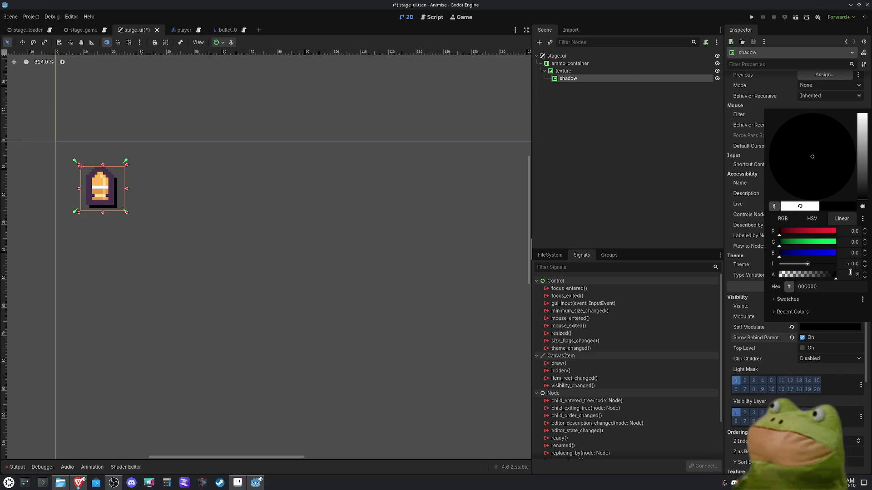
key("Return")
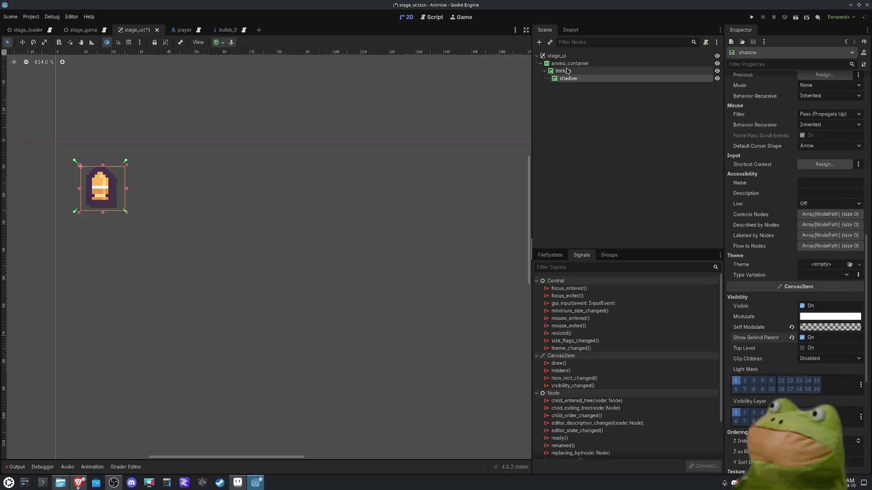
left_click(568, 72)
left_click(545, 71)
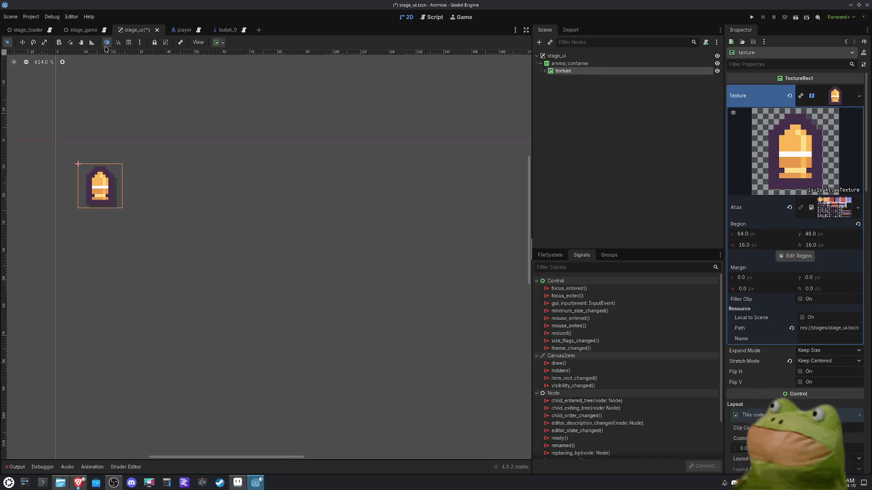
Duplicate the texture bullet into texture2–texture5, save stage_ui, and collapse the copies.
left_click(570, 63)
left_click(563, 71)
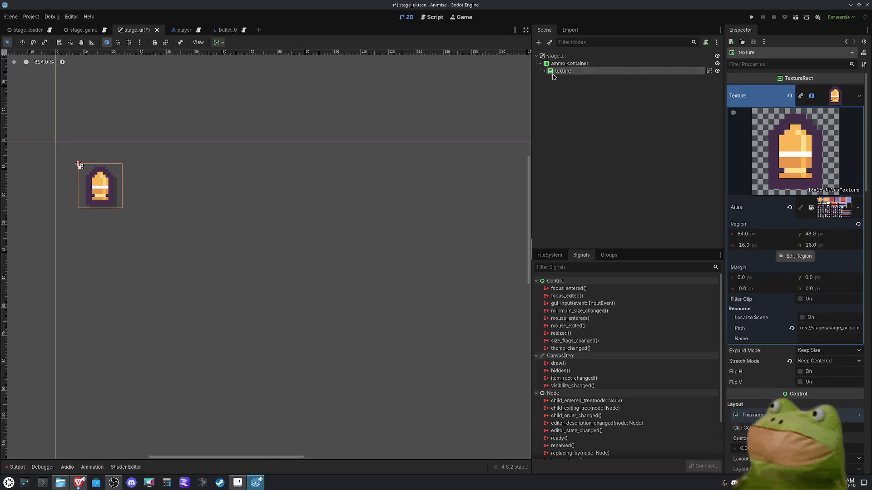
key("ctrl+d")
key("ctrl+d")
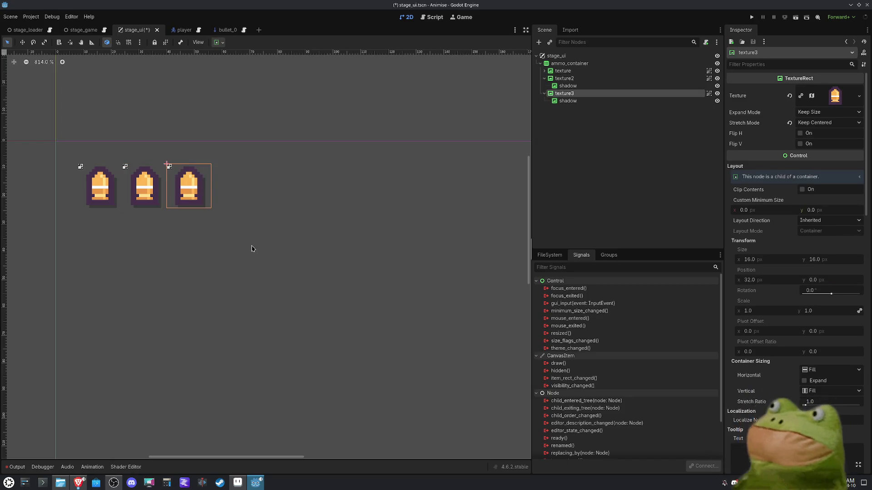
key("ctrl+d")
key("ctrl+d")
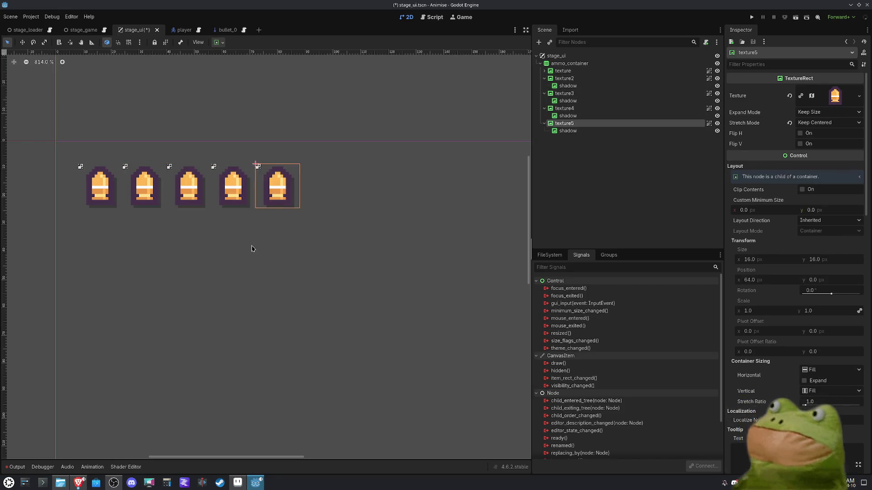
key("ctrl+s")
left_click(544, 79)
left_click(544, 86)
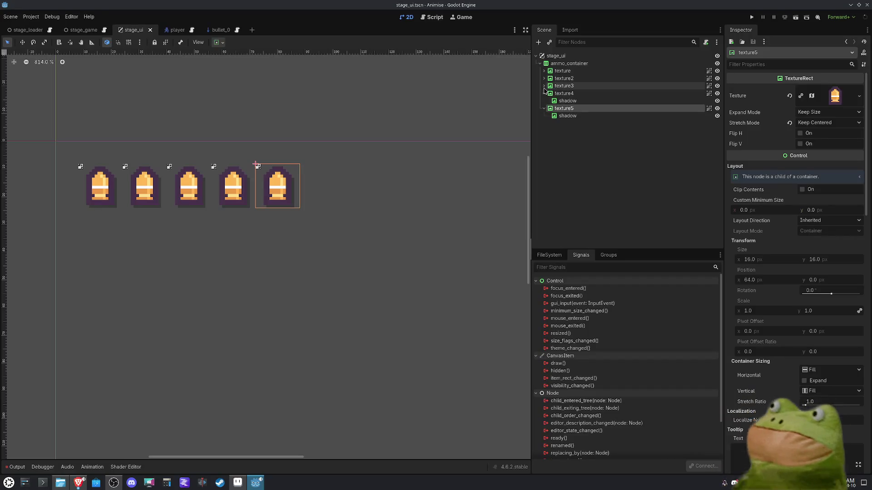
left_click(544, 93)
left_click(544, 101)
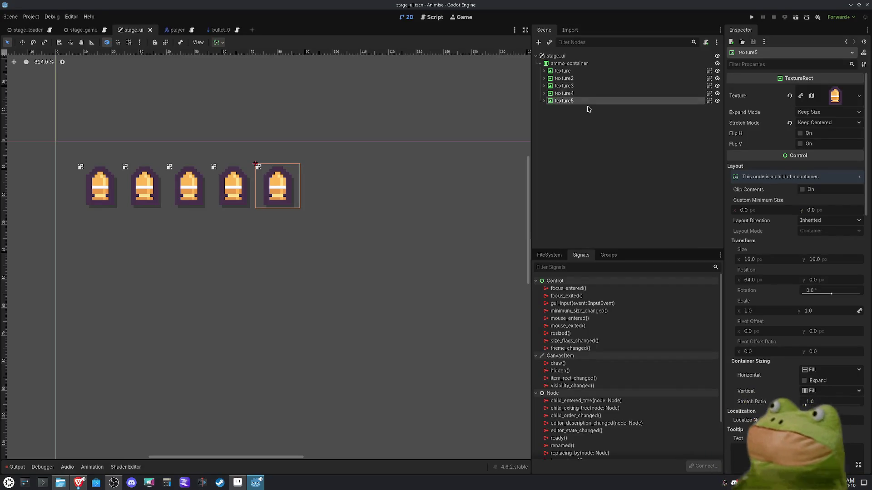
left_click(625, 56)
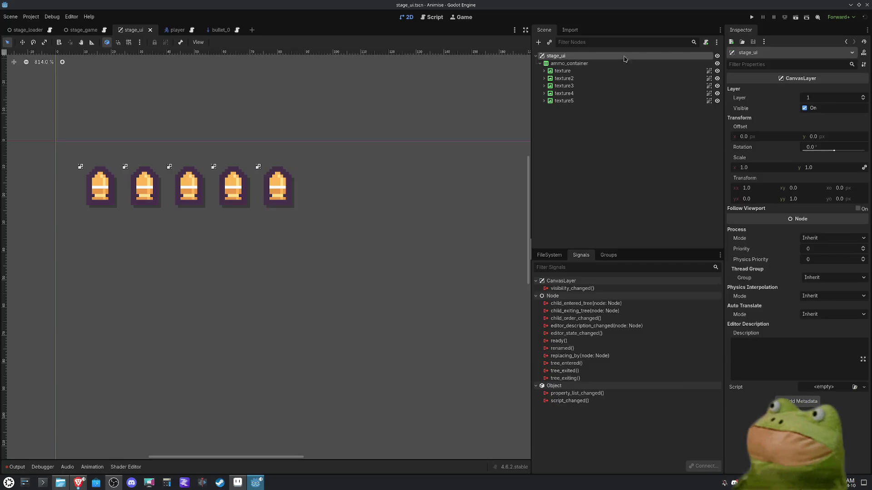
Attach a new script to stage_ui saved at res://scripts/stage_ui.gd.
left_click(706, 42)
left_click(411, 247)
type("scr/")
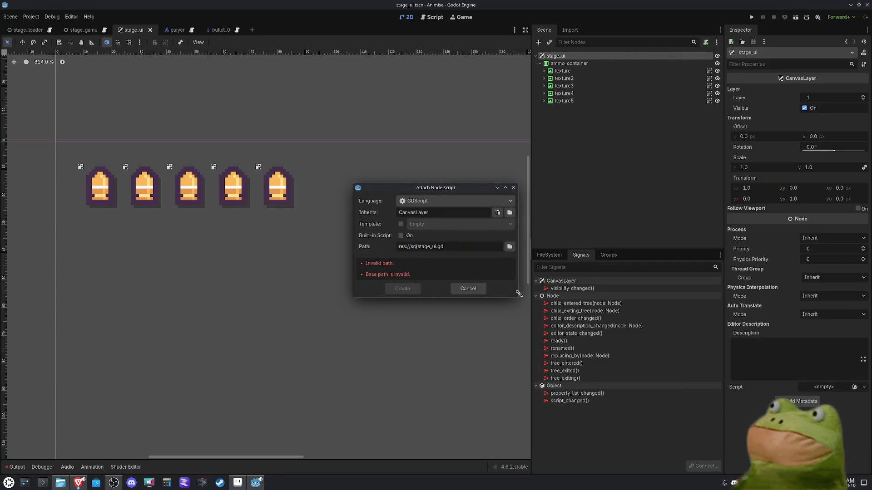
type("ipts")
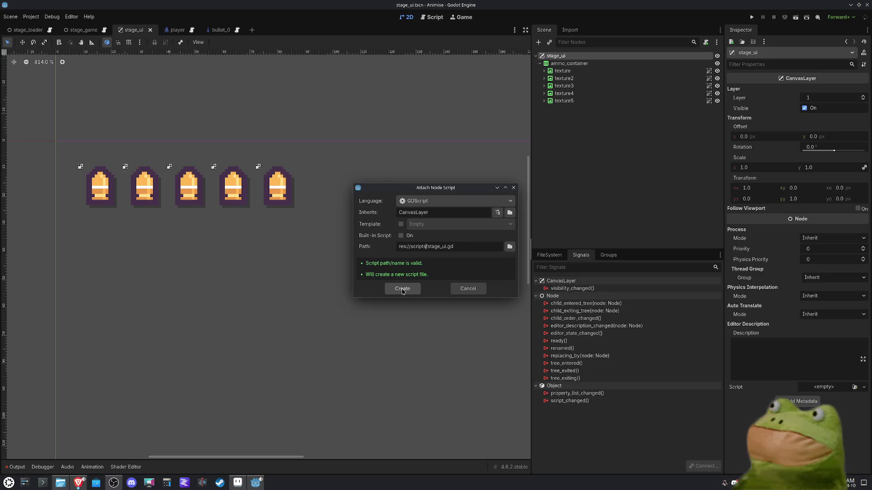
left_click(402, 289)
mouse_move(569, 63)
left_mouse_down()
mouse_move(274, 137)
mouse_move(272, 145)
left_mouse_up()
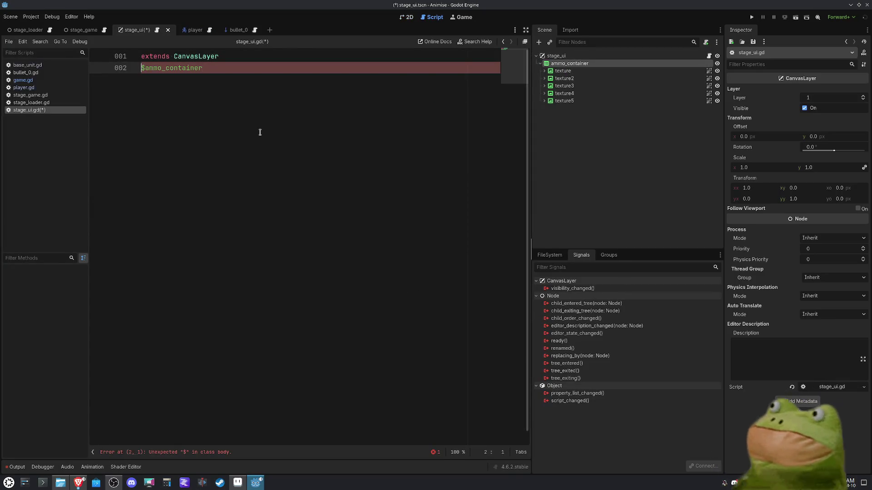
key("Home")
key("Return")
type("@onready var ")
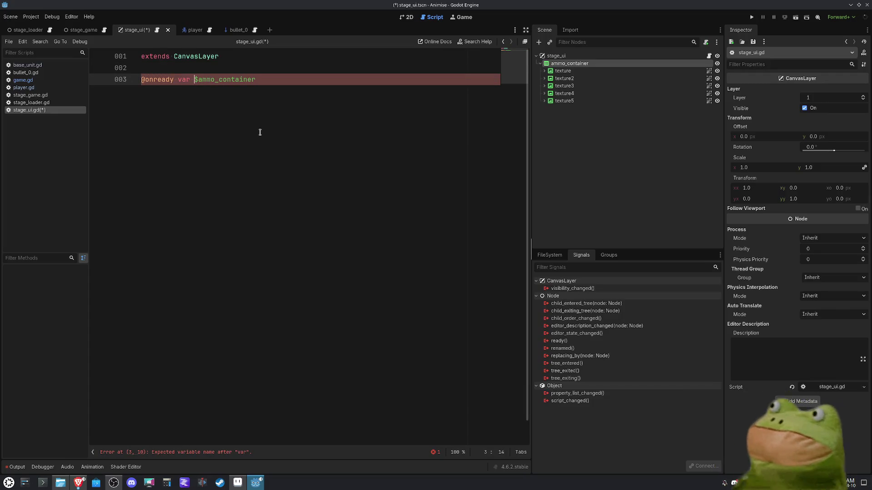
type("ammo_cont")
type("ainer =")
key("Return")
key("Return")
key("Return")
key("Return")
type("pass")
key("Return")
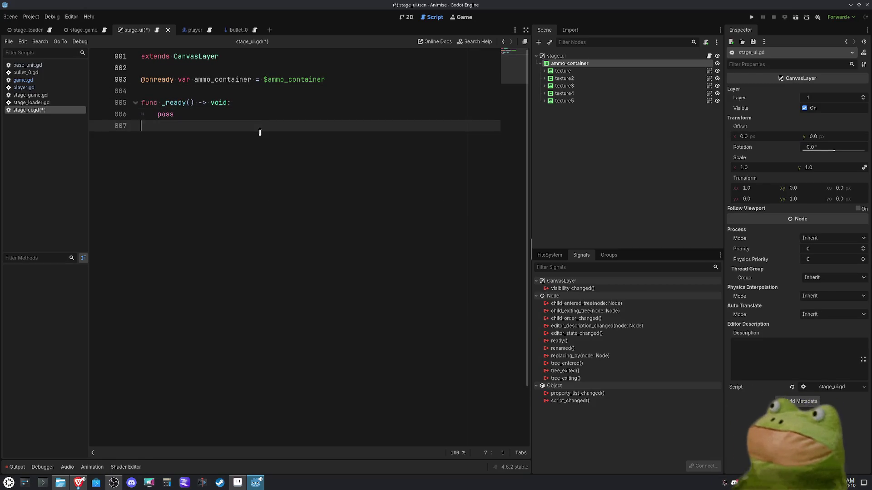
key("Return")
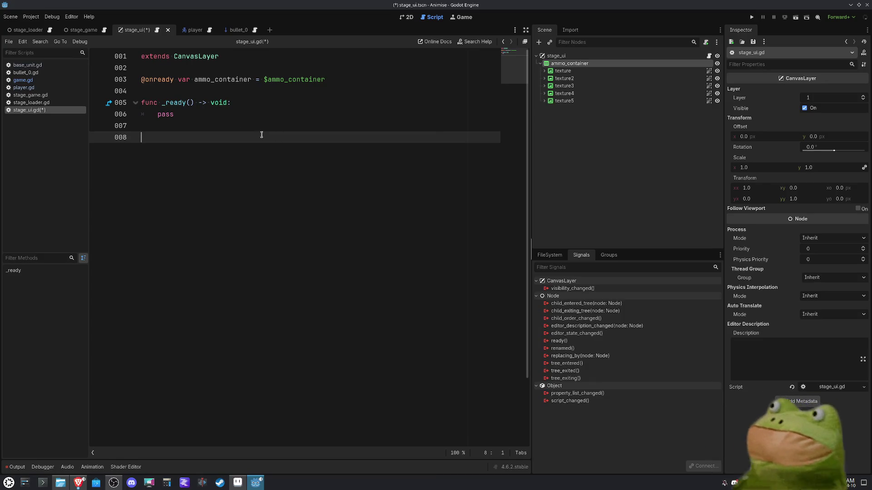
left_click(23, 80)
left_click(398, 184)
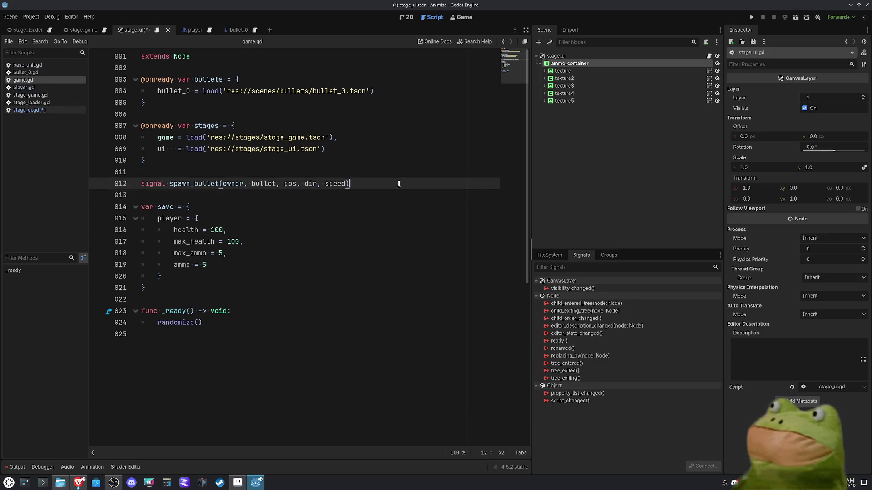
Start and abandon a new signal line below spawn_bullet in game.gd, then return to stage_ui.gd.
key("Return")
type("si")
key("BackSpace")
type("na")
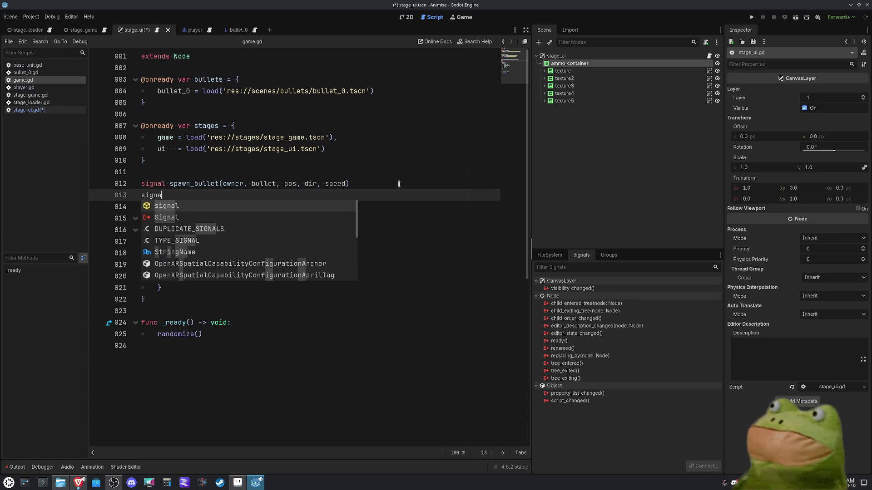
type("l")
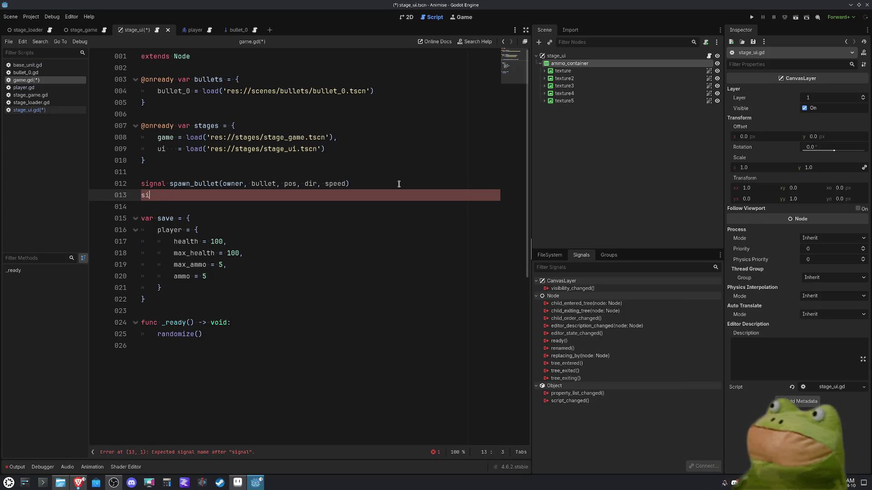
key("alt+Up")
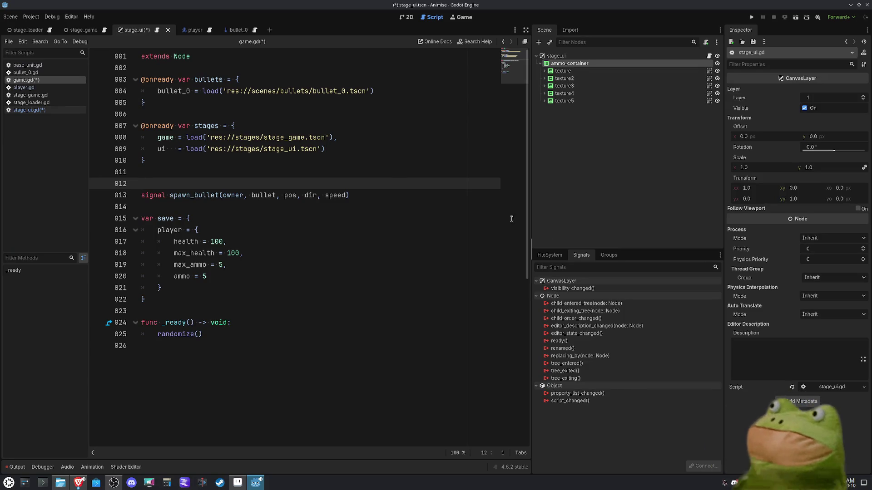
left_click(503, 42)
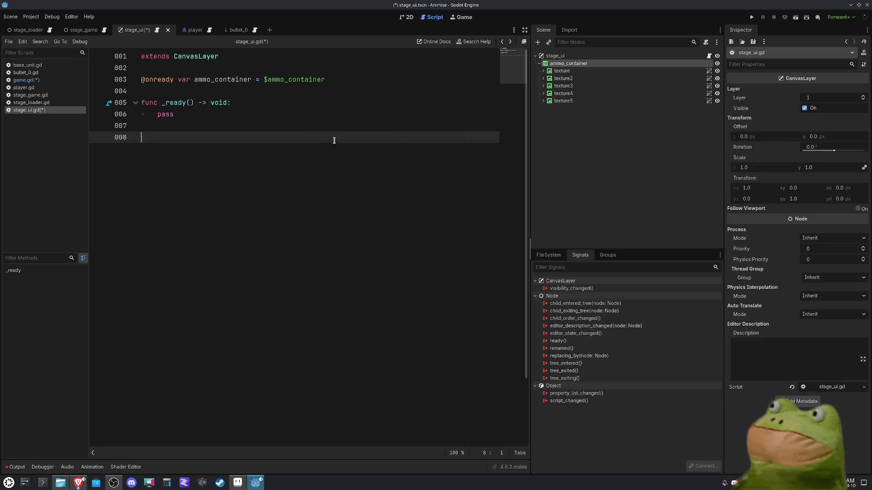
In _ready, replace pass with game.spawn_bullet.connect(_on_spawn_bullet).
double_click(172, 113)
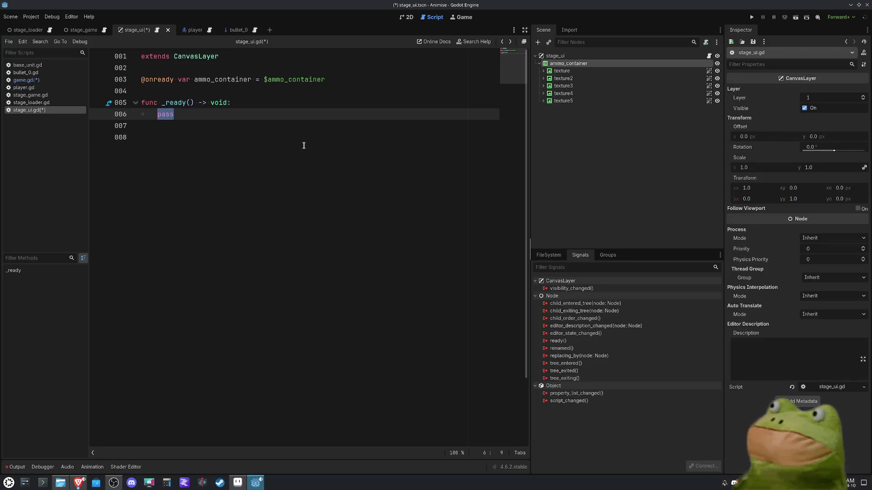
left_click(556, 55)
left_click(605, 258)
left_click(581, 255)
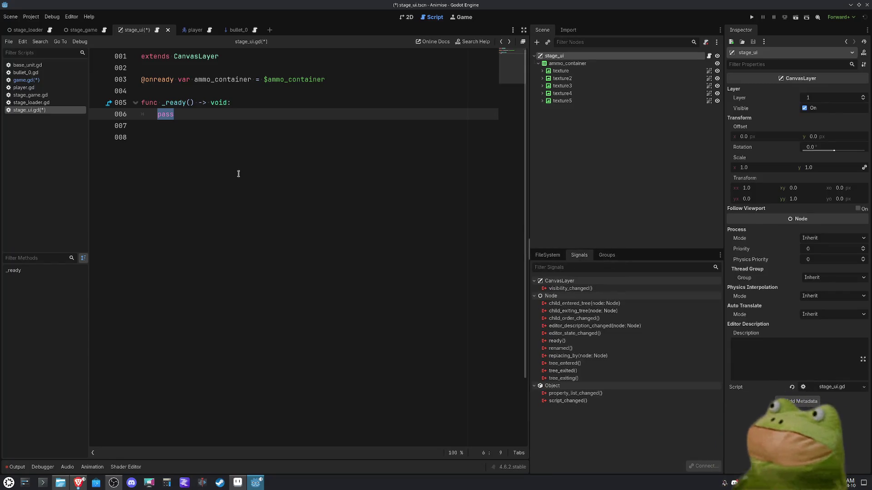
type("game.con")
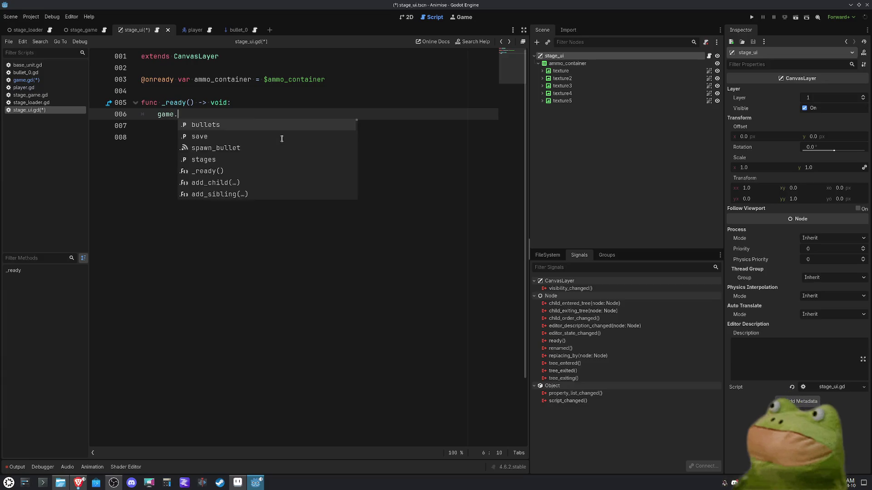
key("Return")
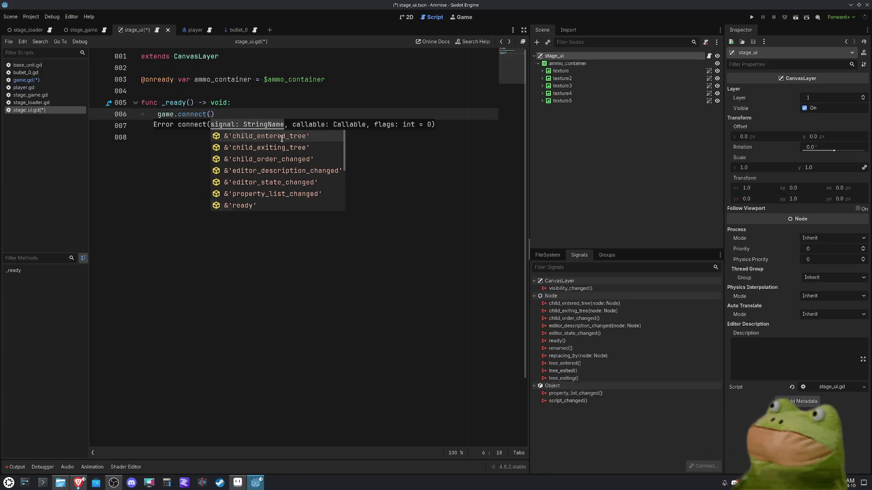
key("BackSpace")
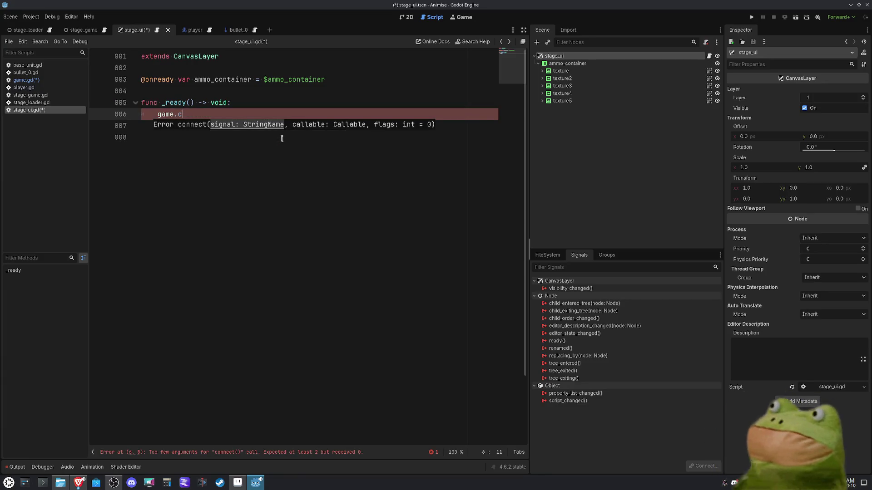
key("Down")
key("Down")
key("Return")
type(".co")
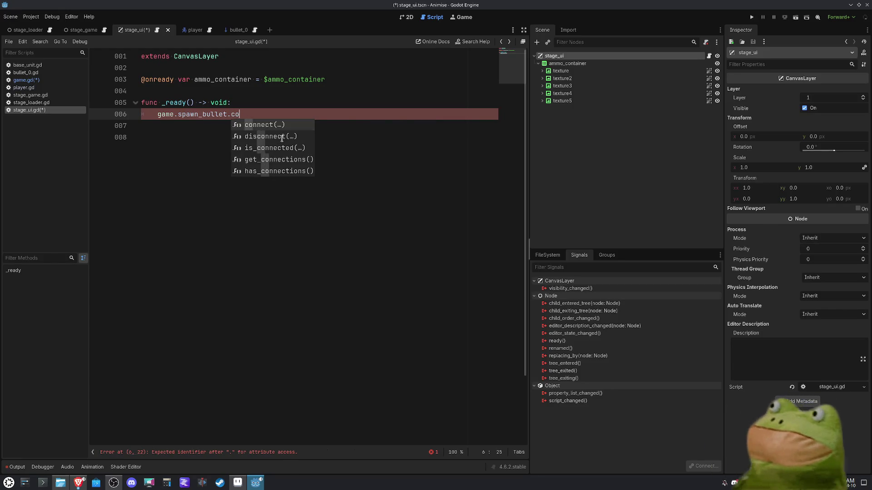
key("Return")
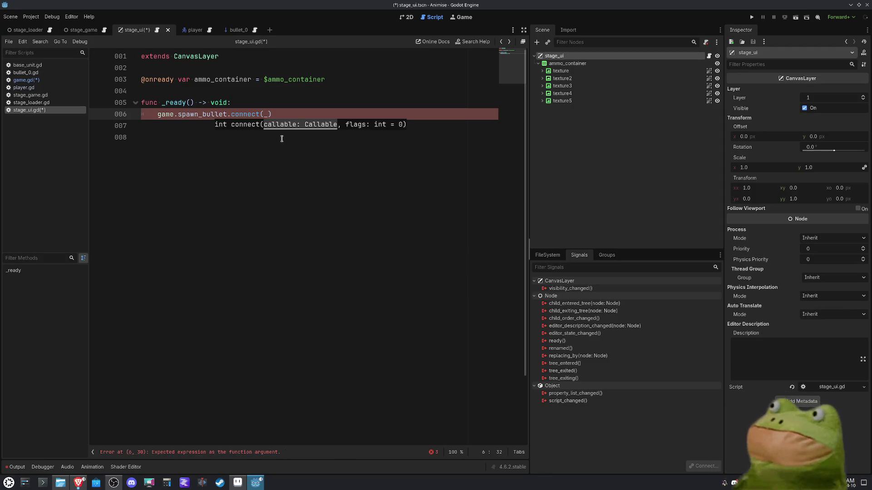
type("_on_spawn_bullet")
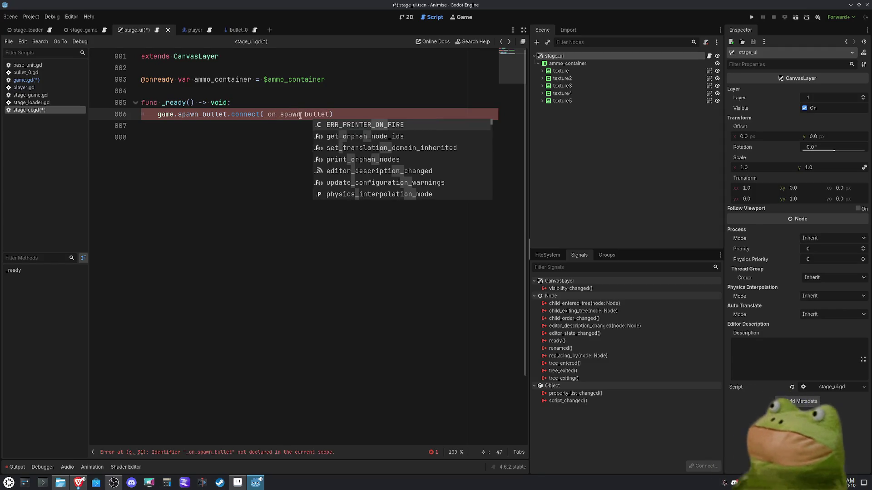
key("Escape")
Add a func _on_spawn_bullet(): handler stub whose body is pass.
left_click(348, 243)
type("func _on_spawn_bullet():")
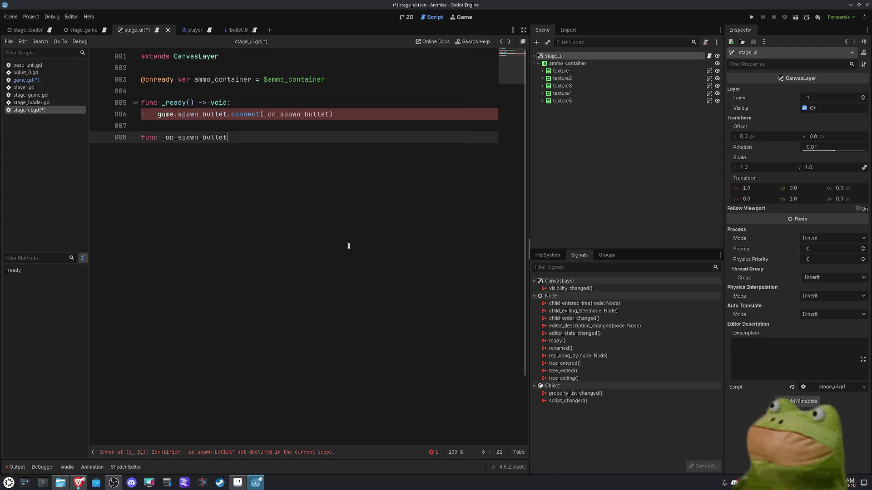
key("Return")
type("pass")
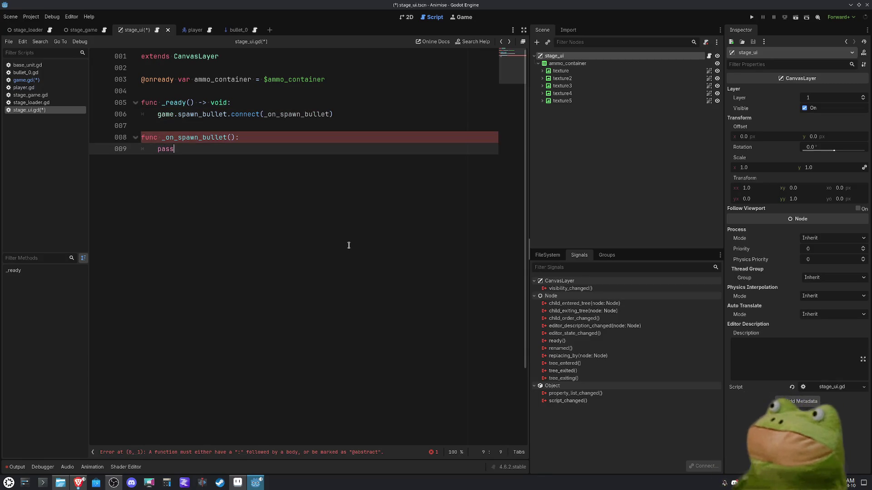
Copy the spawn_bullet signal's parameter list from game.gd into the handler's parentheses.
left_click(203, 114, "ctrl")
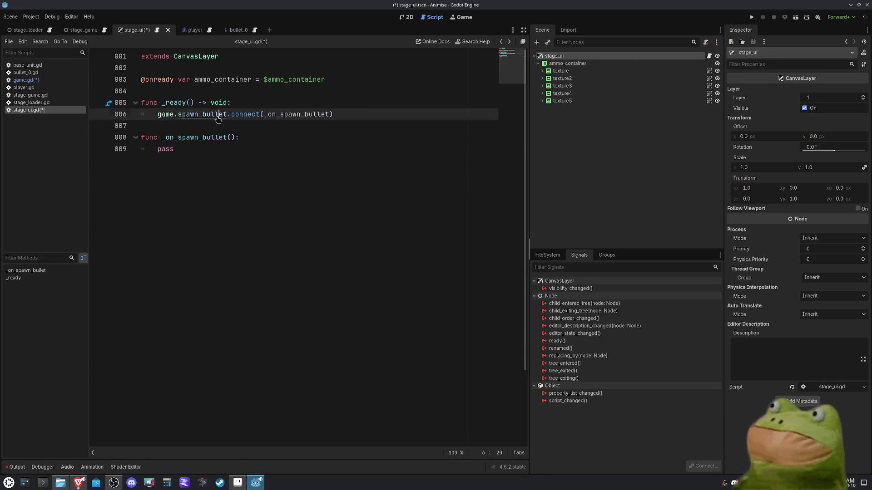
left_click_drag(345, 194, 223, 195)
key("ctrl+c")
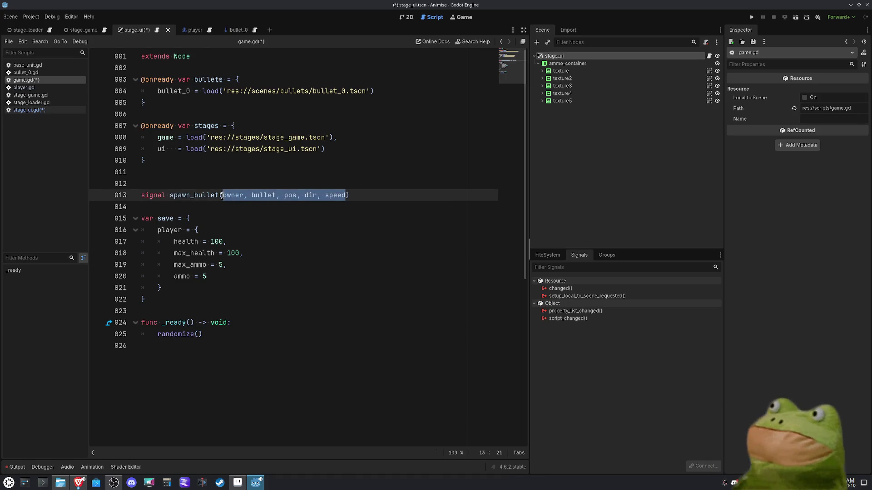
left_click(308, 181)
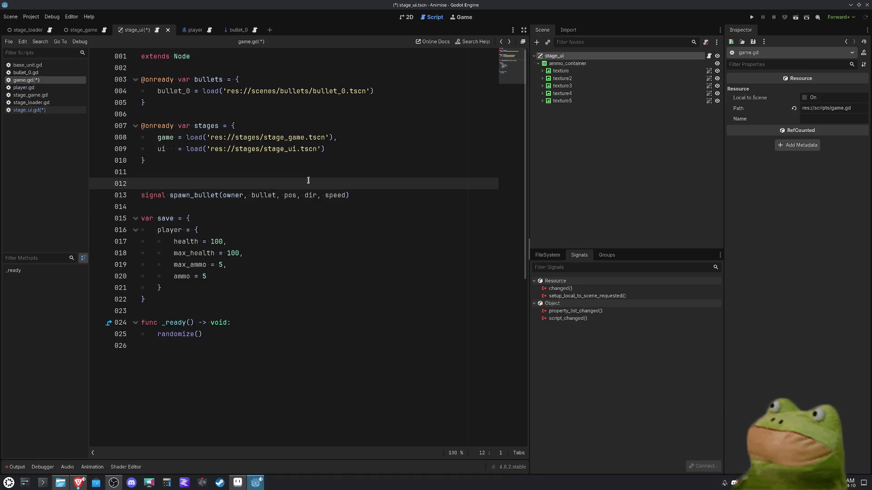
left_click(509, 42)
left_click(501, 41)
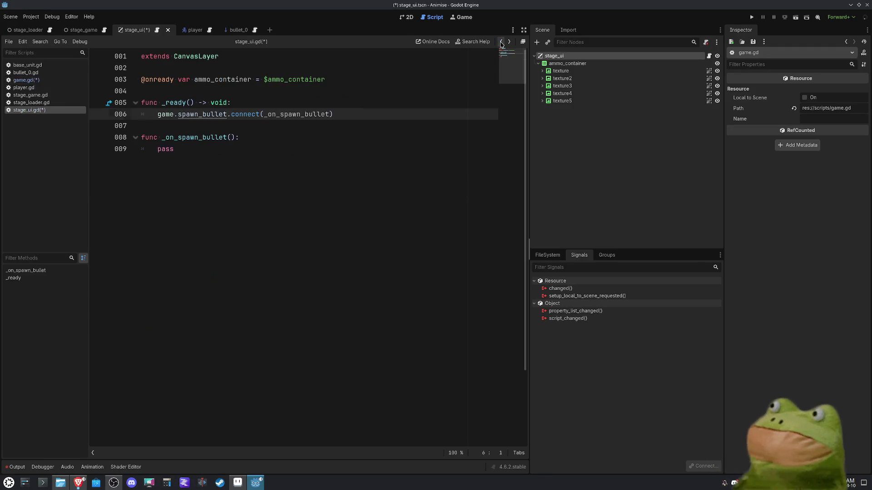
left_click(233, 138)
key("ctrl+v")
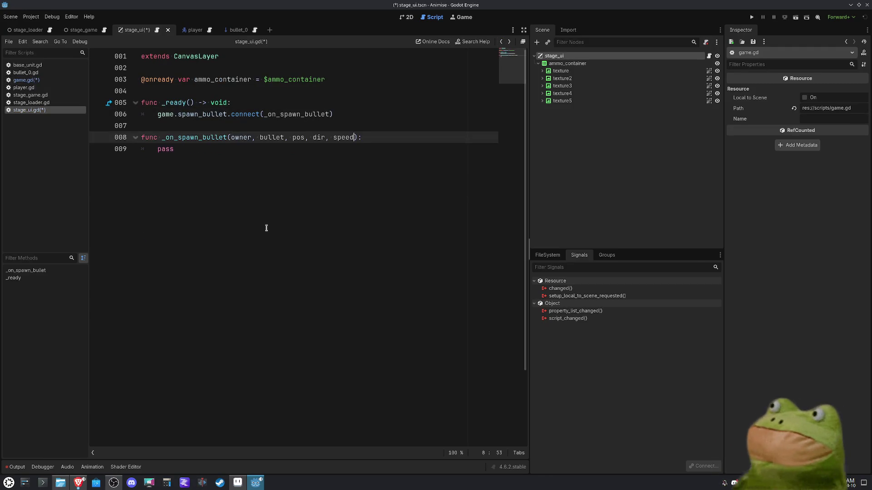
Prefix the owner, bullet, pos, dir and speed parameters with underscores, save, then undo that.
double_click(163, 150)
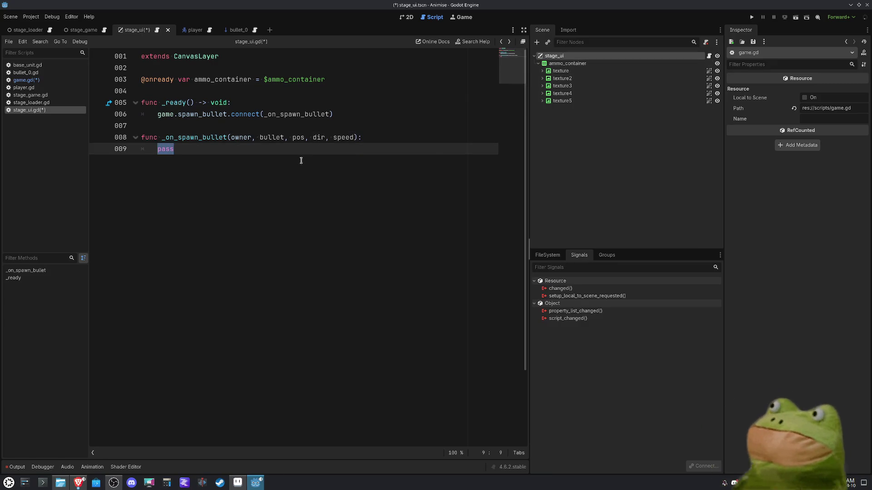
double_click(240, 138)
type("_")
double_click(259, 138)
type("_")
double_click(262, 138)
type("_")
double_click(275, 138)
type("_")
double_click(290, 137)
type("_")
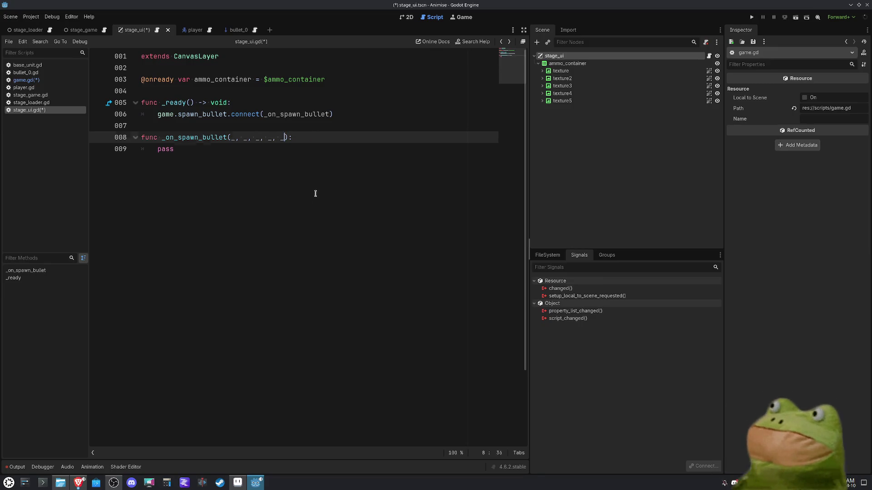
left_click(315, 192)
key("ctrl+s")
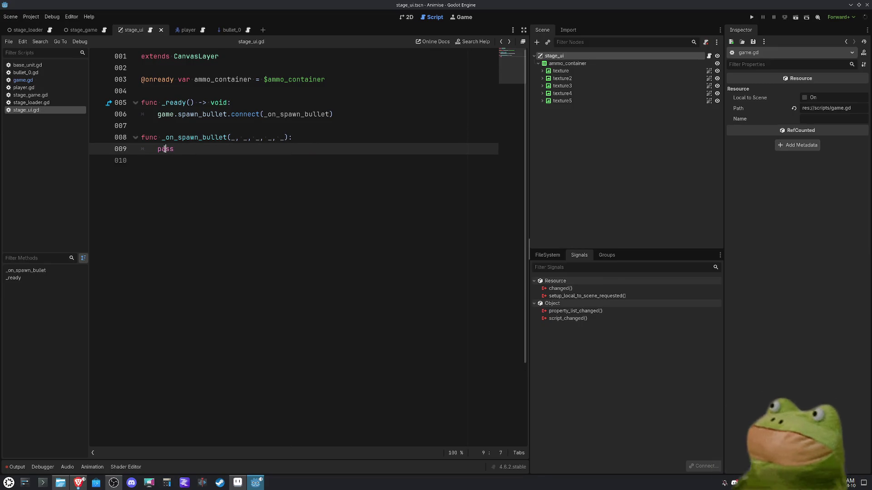
key("ctrl+z")
key("ctrl+z")
key("ctrl+z")
key("ctrl+z")
key("ctrl+z")
key("ctrl+z")
Add blank lines below the _on_spawn_bullet handler.
double_click(164, 149)
left_click(380, 136)
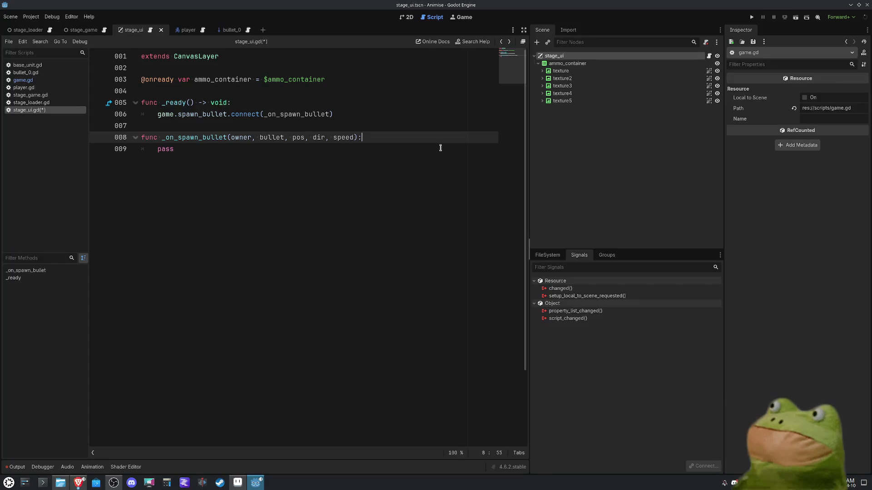
key("Down")
key("Return")
key("Return")
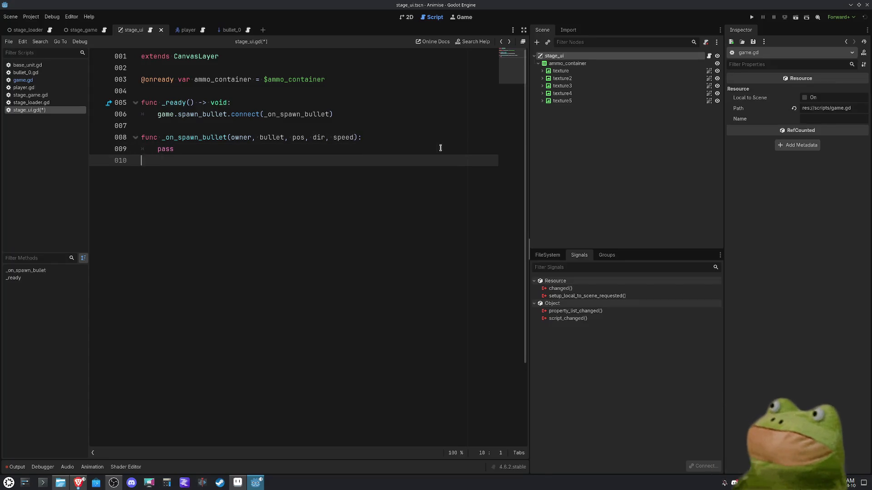
Add a func _update_ammo(): stub with pass and blank body lines.
type("func _update_")
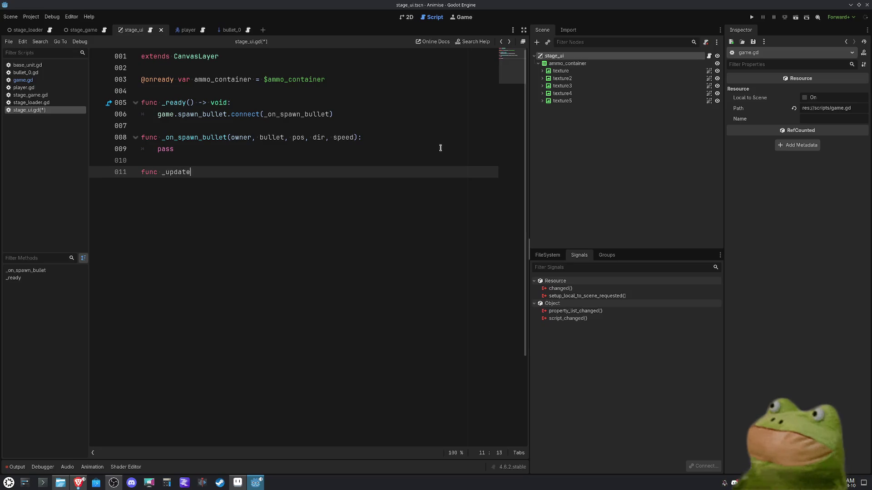
type("ammo")
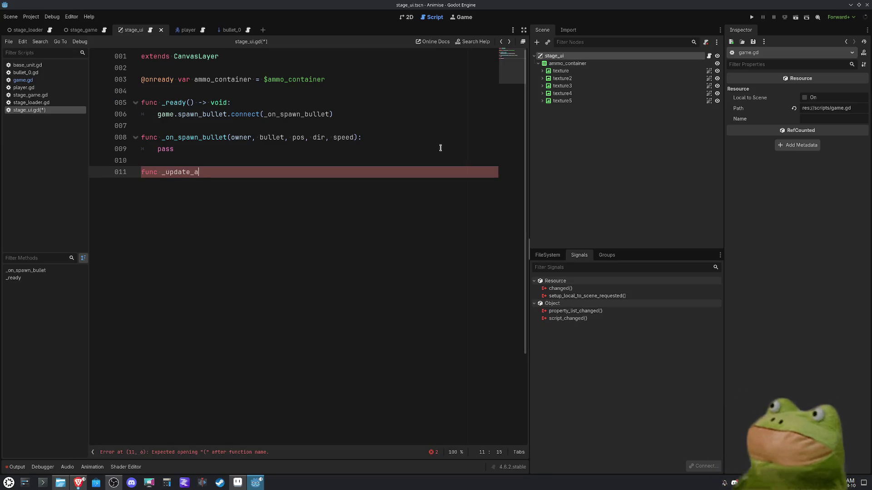
type("():")
key("Return")
type("pass")
key("Escape")
key("Up")
key("End")
key("Return")
key("Return")
key("Up")
Declare var count = game.save.player.ammo and var max = game.save.player.max_ammo.
type("var count =")
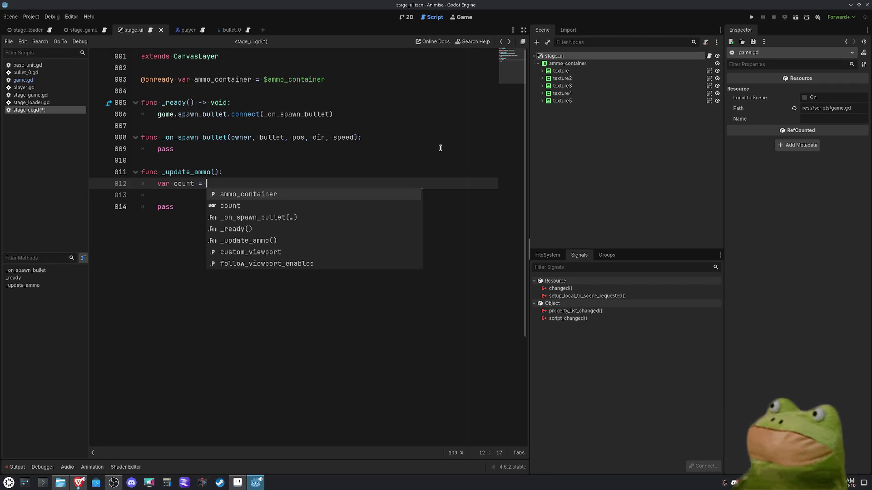
type(" game.")
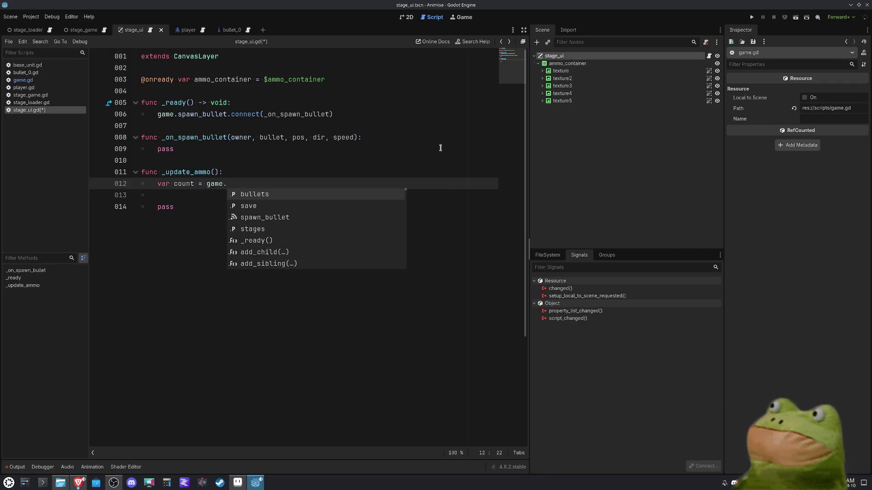
type("save.player.")
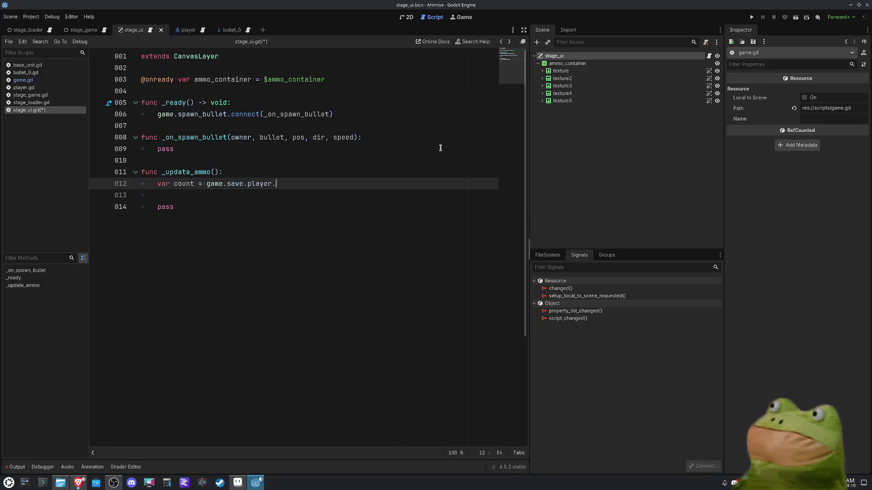
type("ammo")
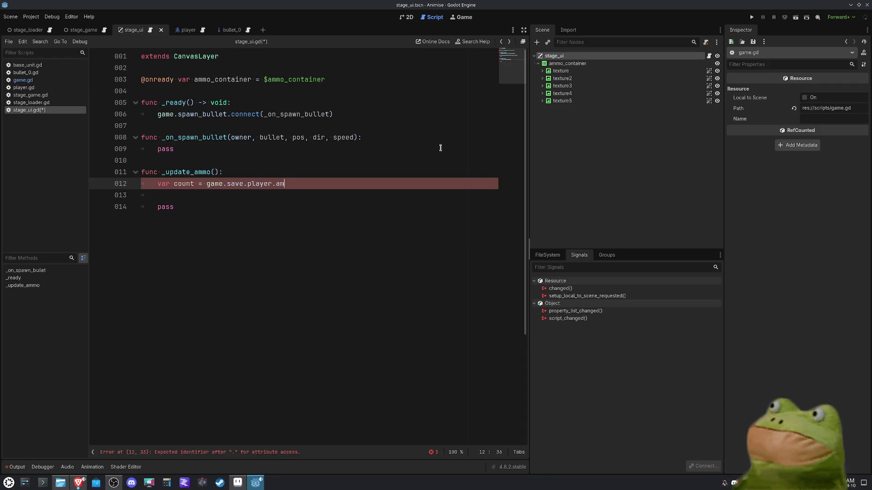
left_click_drag(293, 183, 157, 180)
key("ctrl+c")
left_click(173, 195)
key("ctrl+v")
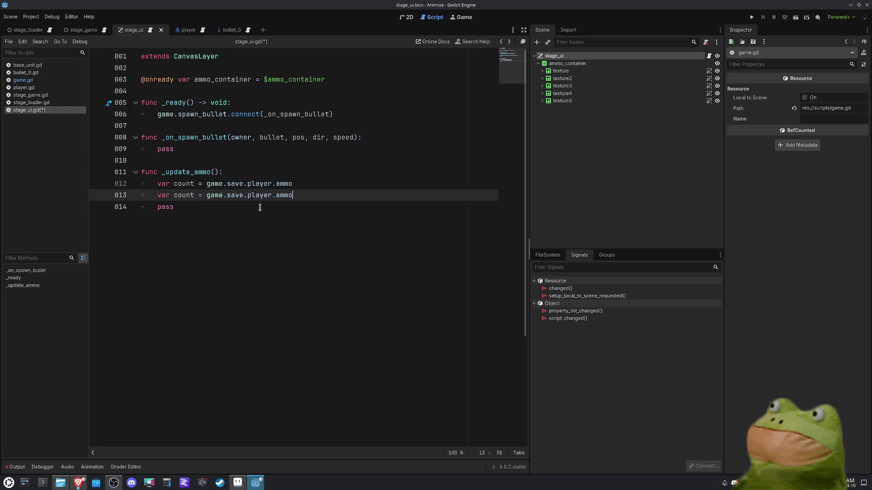
left_click(304, 196)
key("BackSpace")
key("BackSpace")
key("BackSpace")
type("max_ammo")
double_click(184, 197)
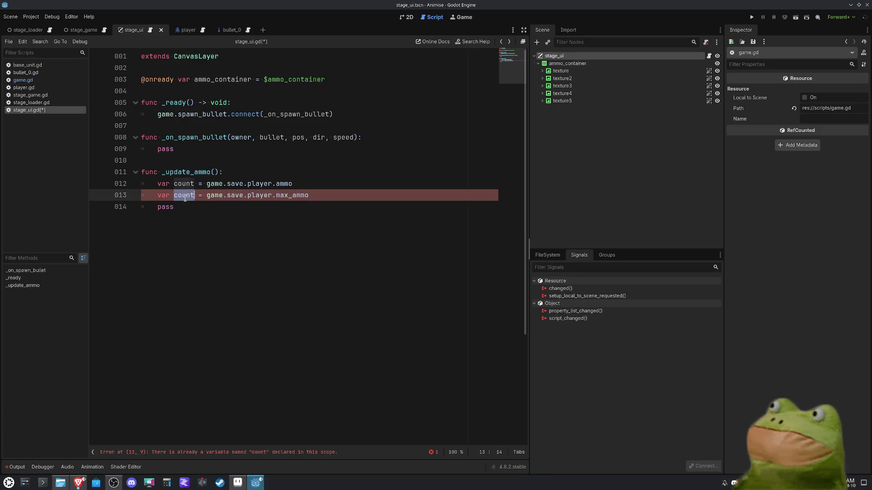
type("max")
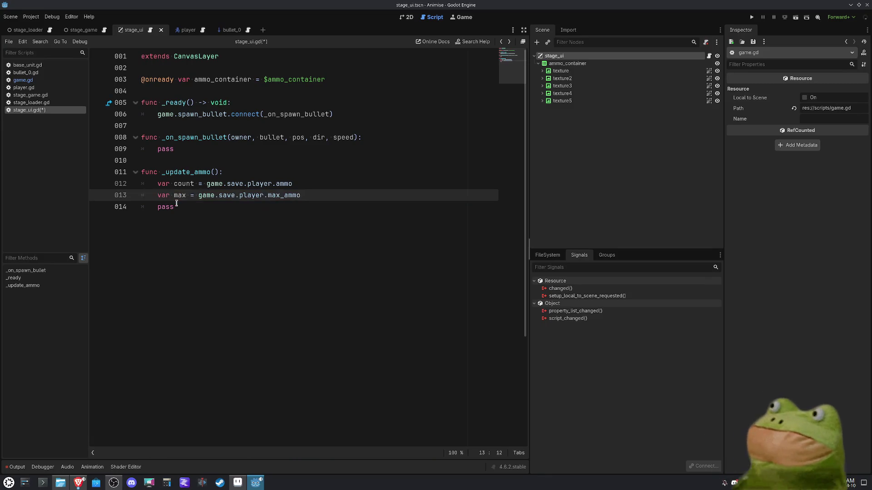
Add a for index in range(max): loop that decrements count, and save the script.
double_click(217, 217)
key("Return")
type("for ")
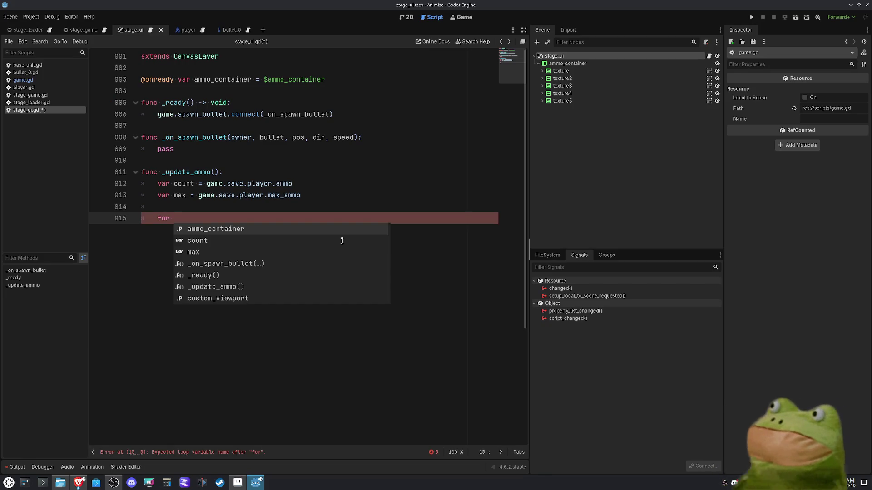
type("index")
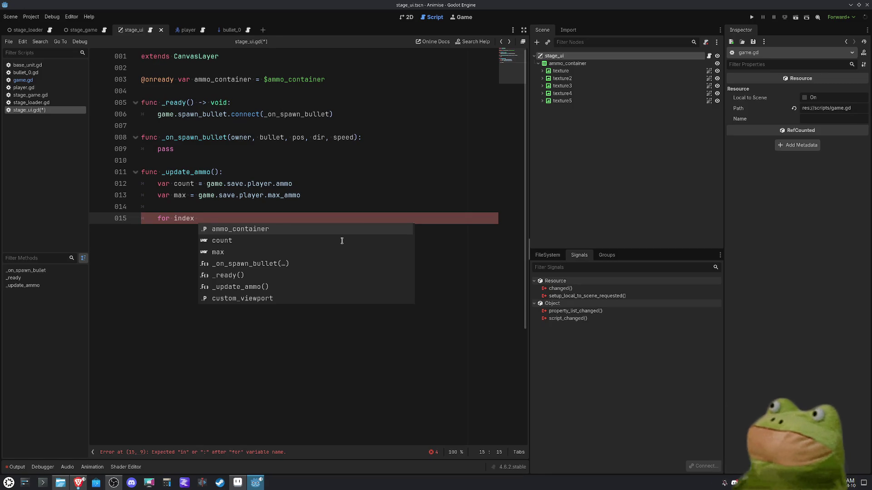
type(" in nra")
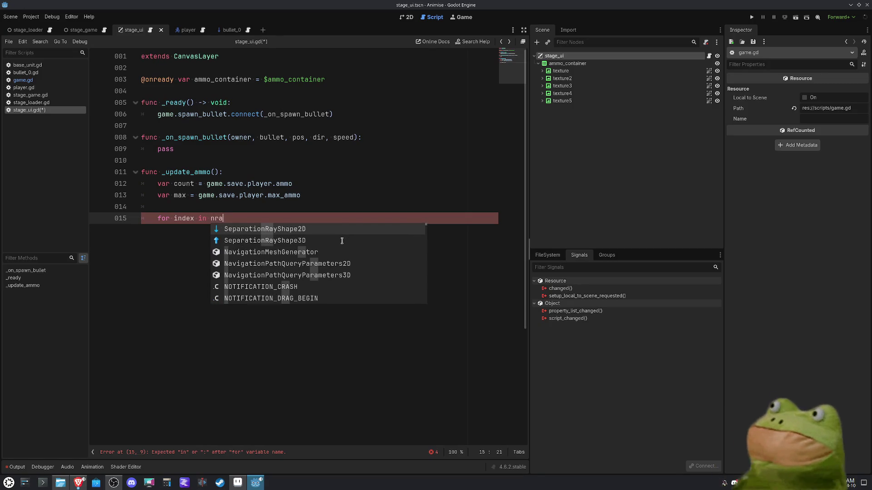
type("nge(max)")
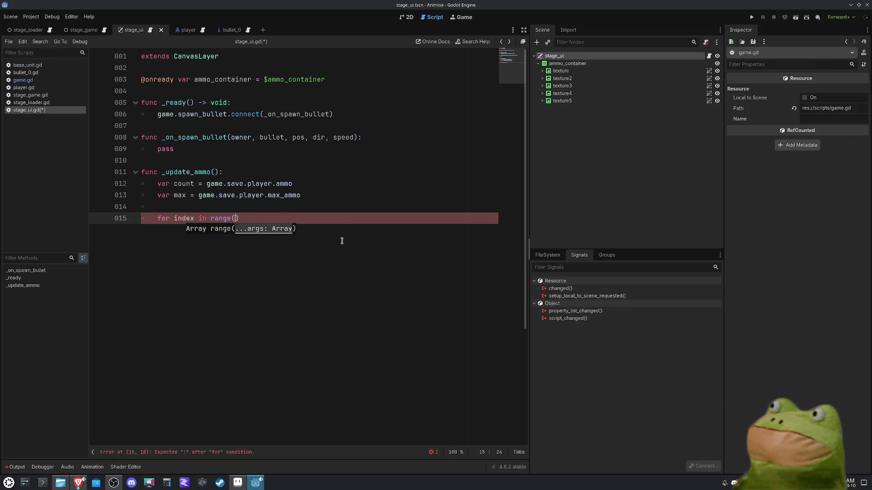
type(":")
key("Return")
key("Return")
key("Return")
type("pa")
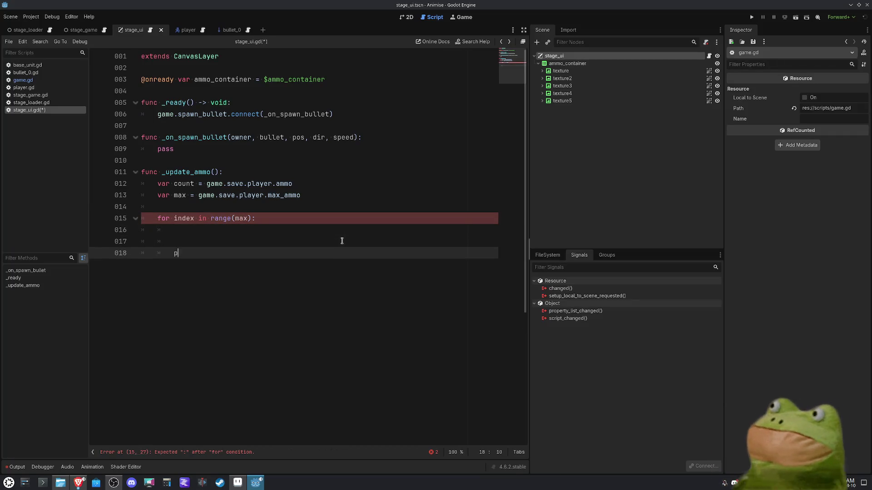
key("BackSpace")
key("BackSpace")
type("count -")
type("-=1")
key("Left")
key("Left")
key("Left")
key("Right")
key("Right")
key("ctrl+s")
key("Down")
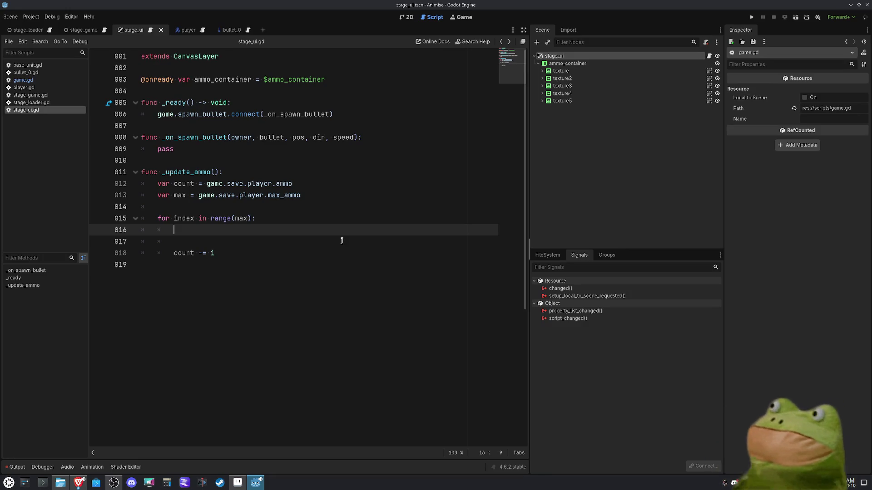
On line 16, declare var child = $ammo_container.get_child(index).
type("var")
key("BackSpace")
key("BackSpace")
key("BackSpace")
type("var child = ")
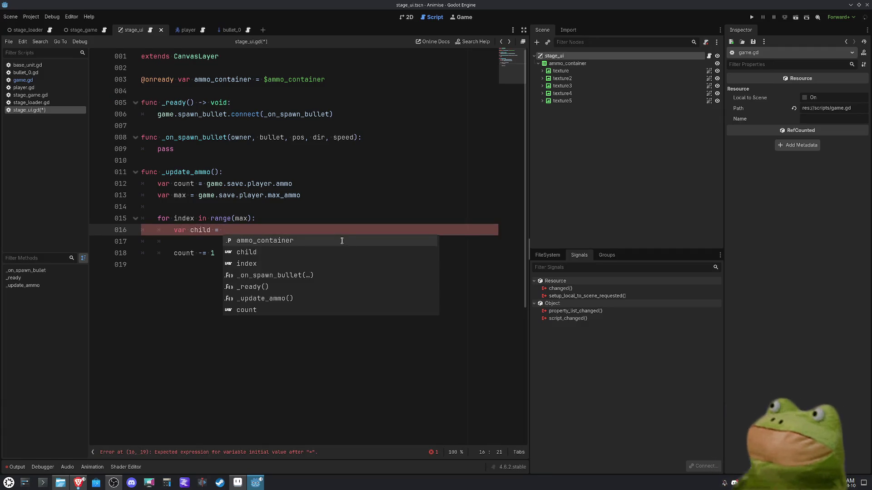
type("$")
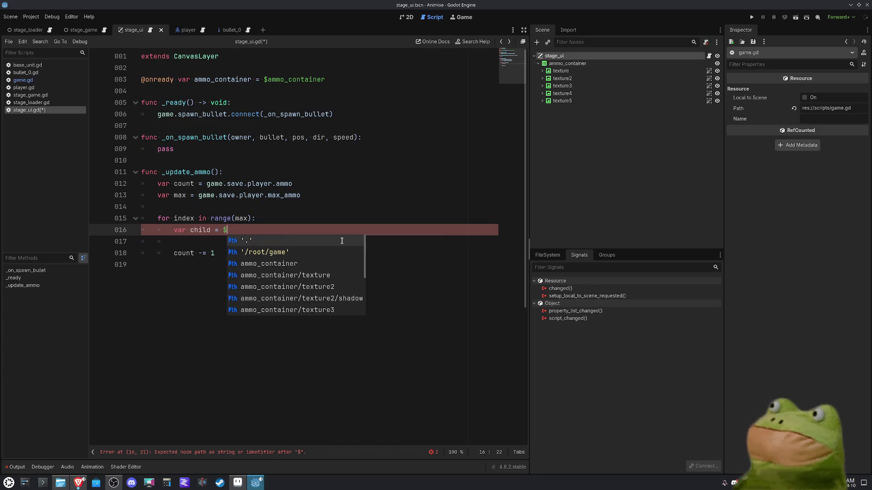
key("Down")
key("Down")
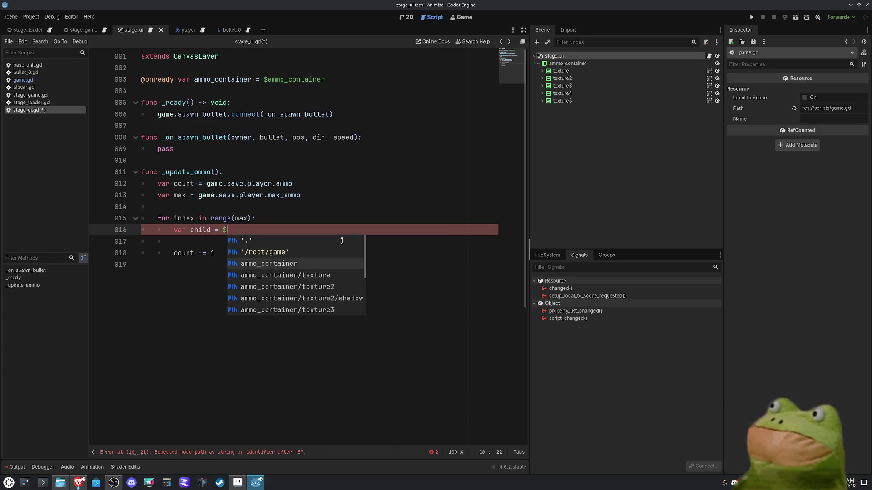
key("Return")
type(".get")
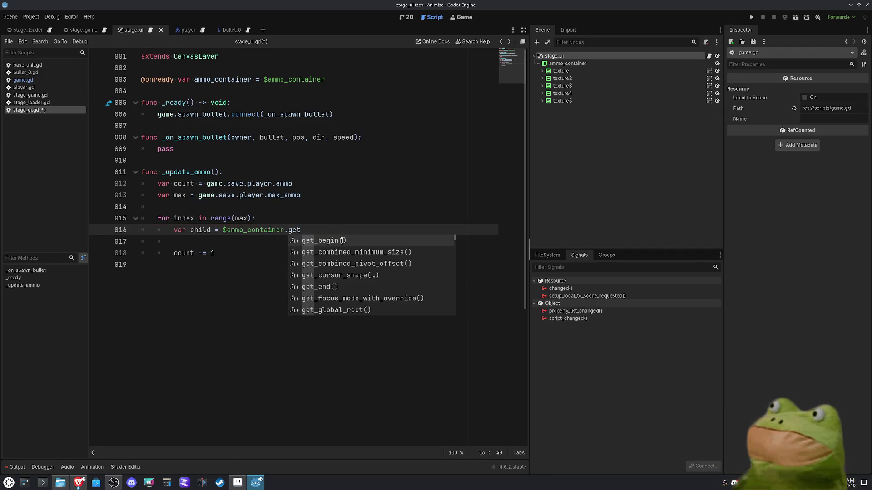
type(")")
key("BackSpace")
type("_ch")
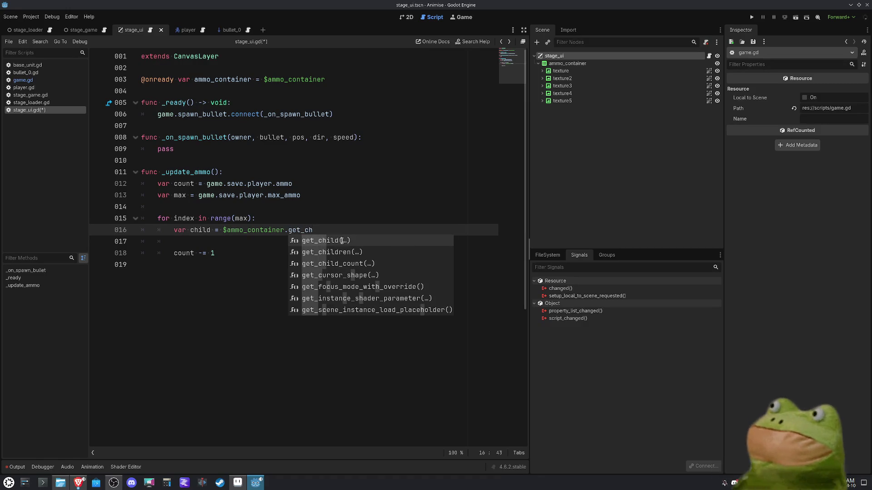
key("Return")
type("index")
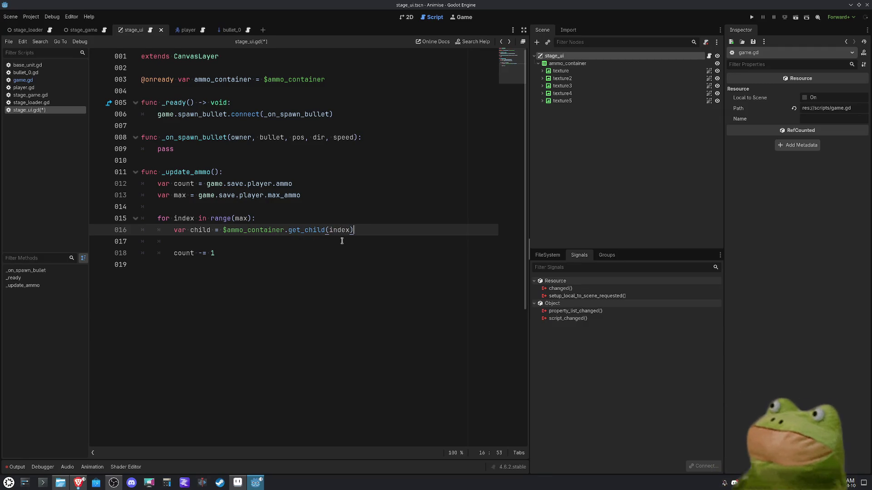
key("Up")
Change the loop from range(max) to range($ammo_container.get_child_count()).
key("Left")
key("Left")
key("BackSpace")
key("BackSpace")
key("BackSpace")
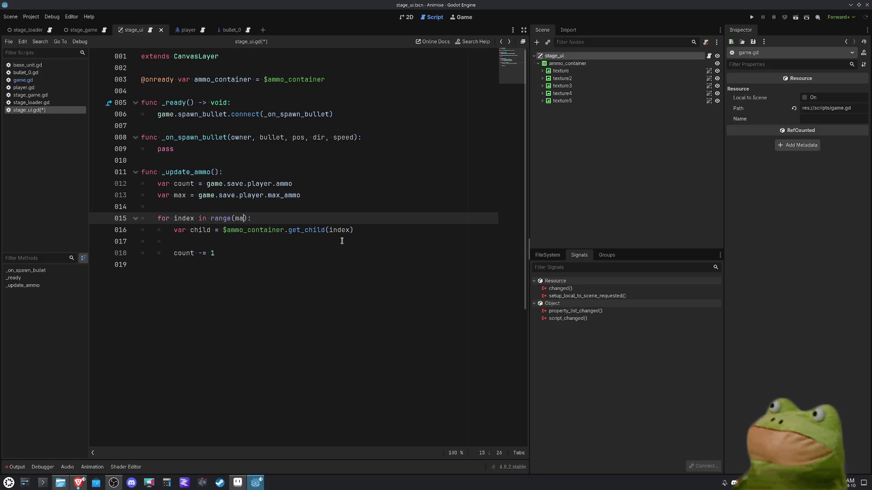
key("BackSpace")
key("BackSpace")
key("BackSpace")
type("range(")
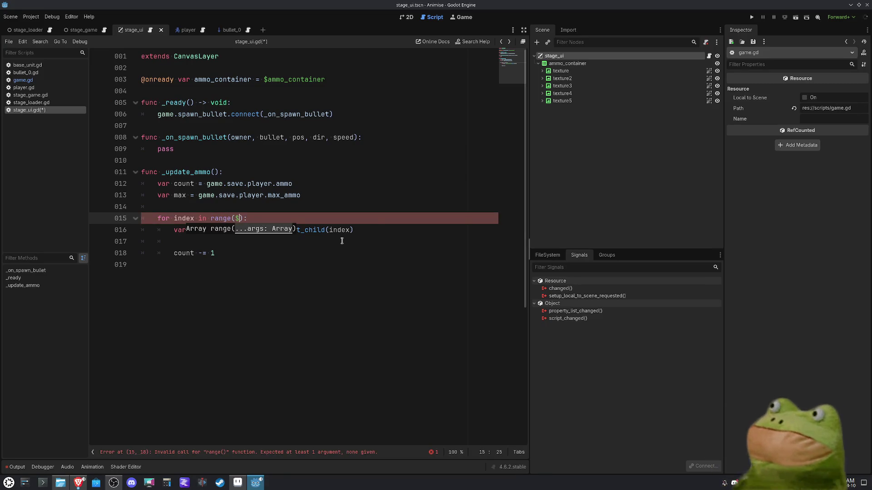
type("$ammo_container")
type(".get_ch")
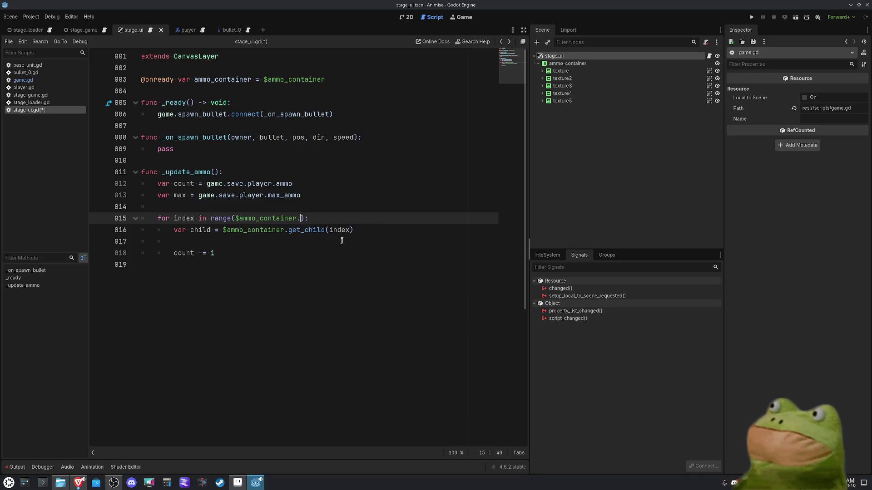
type("il")
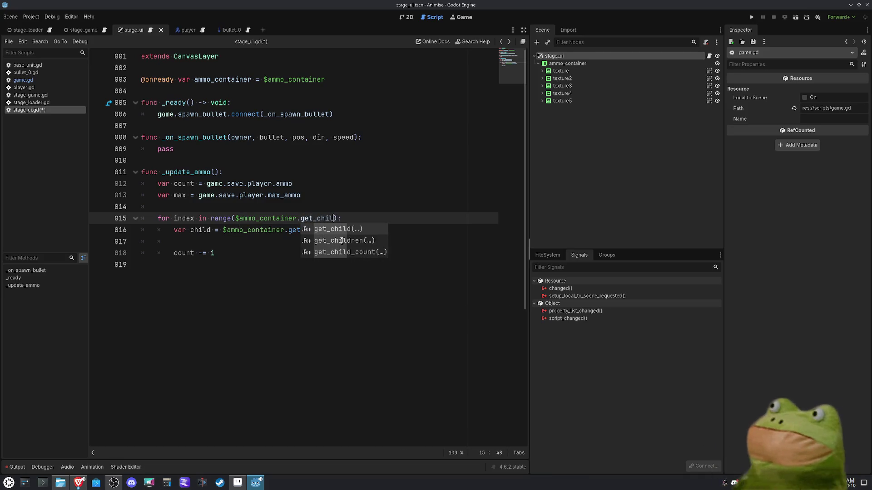
key("Down")
key("Down")
key("Return")
key("End")
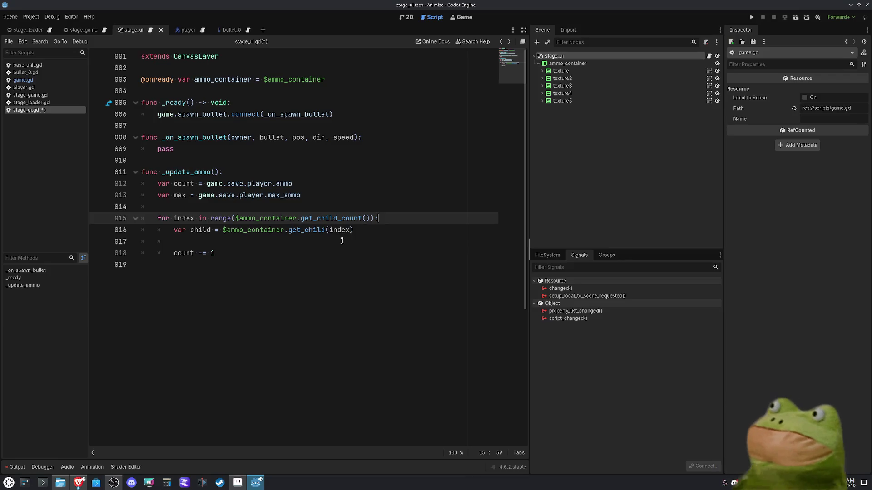
Begin a child.modulate = assignment on a new line inside the loop.
key("Down")
key("Down")
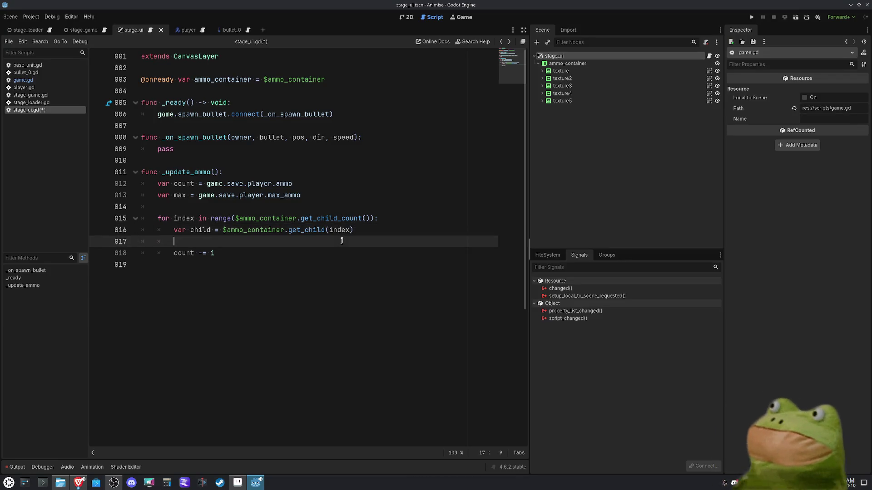
key("Return")
key("Return")
key("Up")
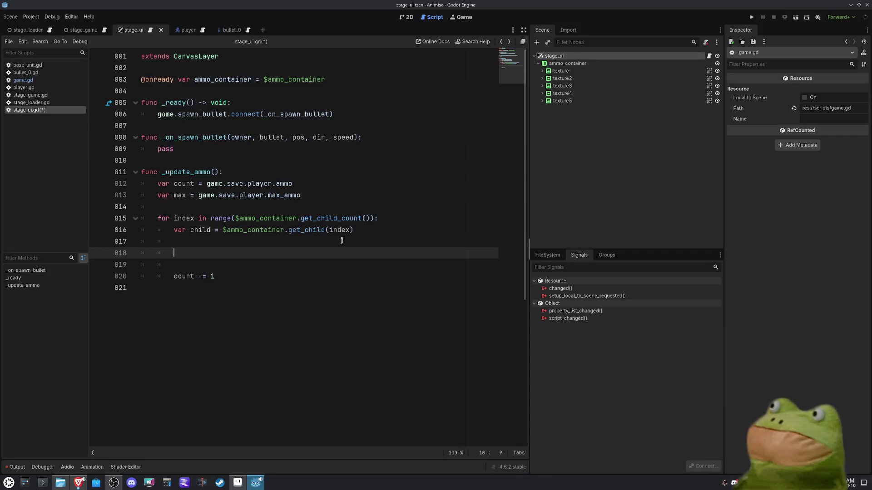
type("chu")
key("BackSpace")
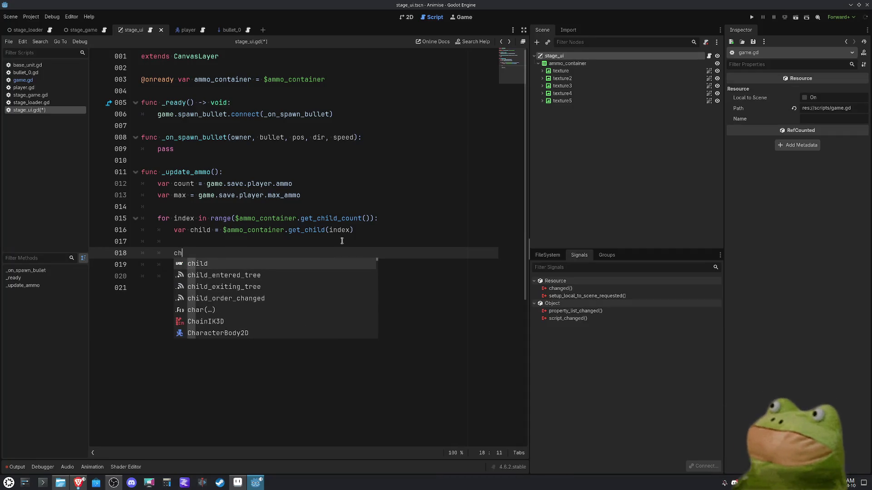
type("ild.")
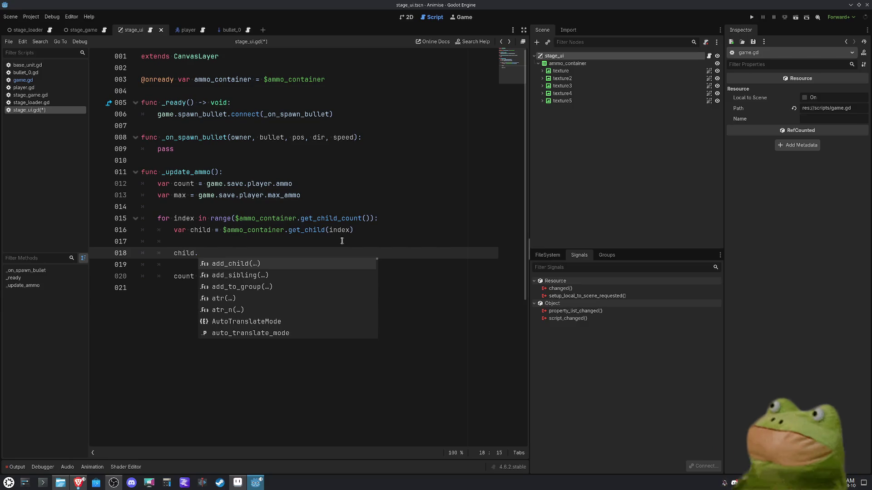
type("mod")
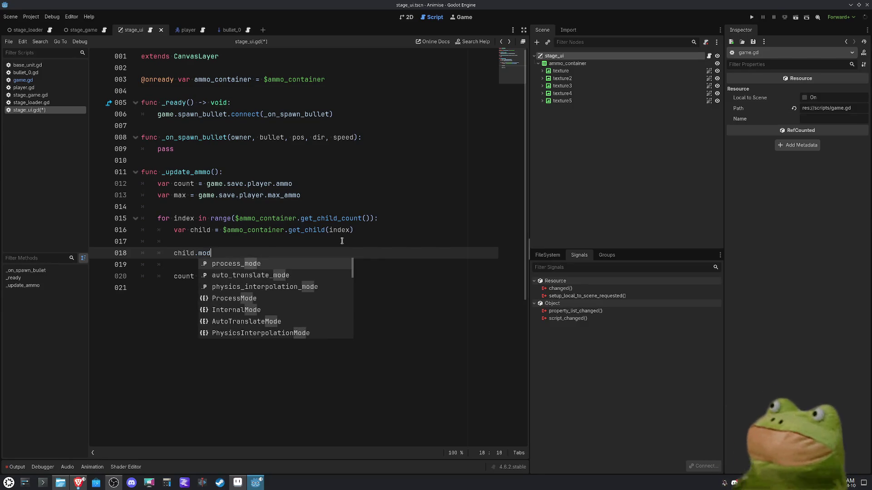
type("d")
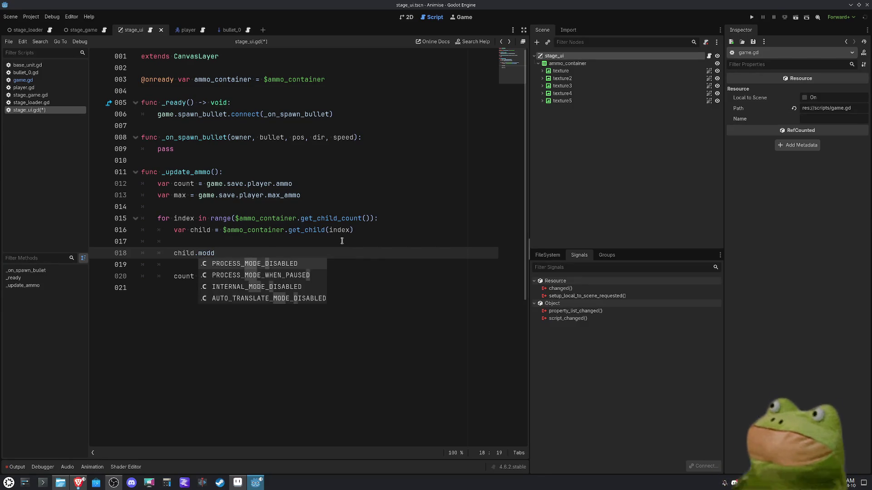
key("BackSpace")
type("ulate")
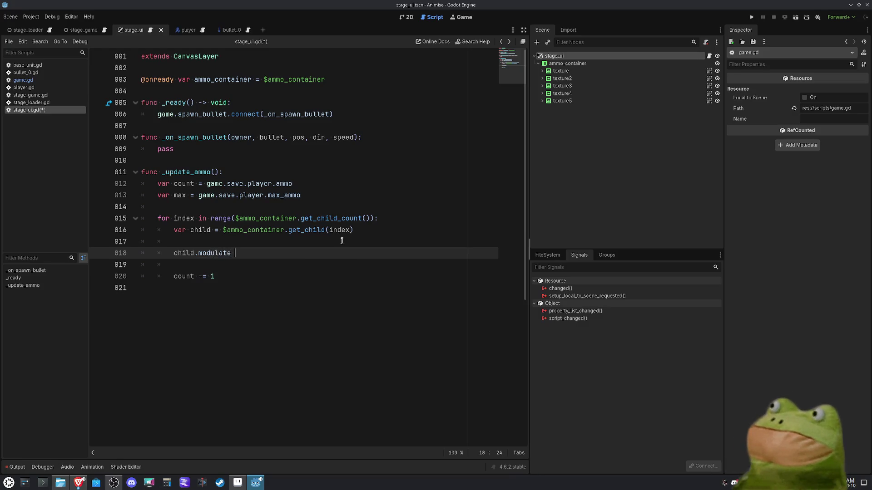
type("=")
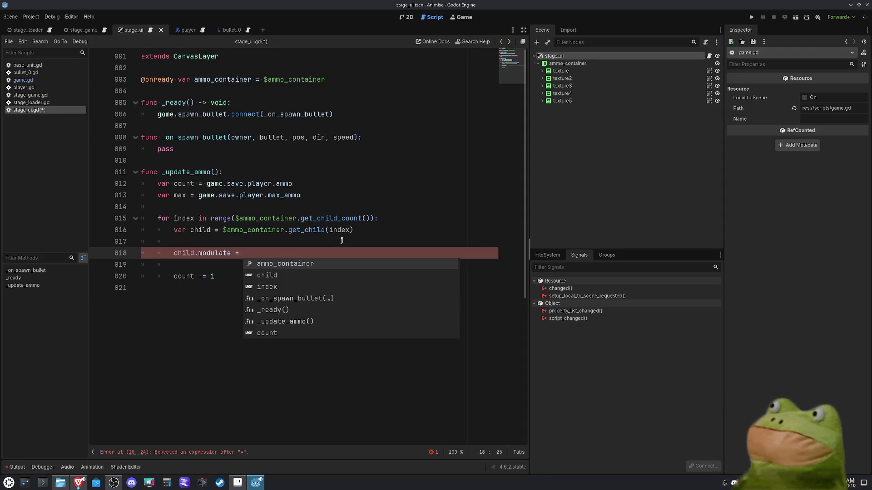
key("Up")
key("Escape")
key("Up")
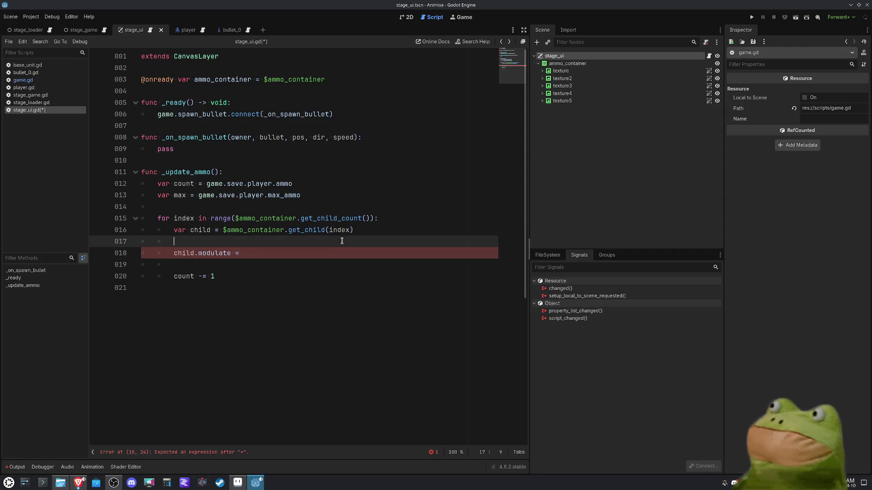
Wrap the modulate line in if count > 0: and set child.modulate.a = 0.5.
key("Return")
type("if ch")
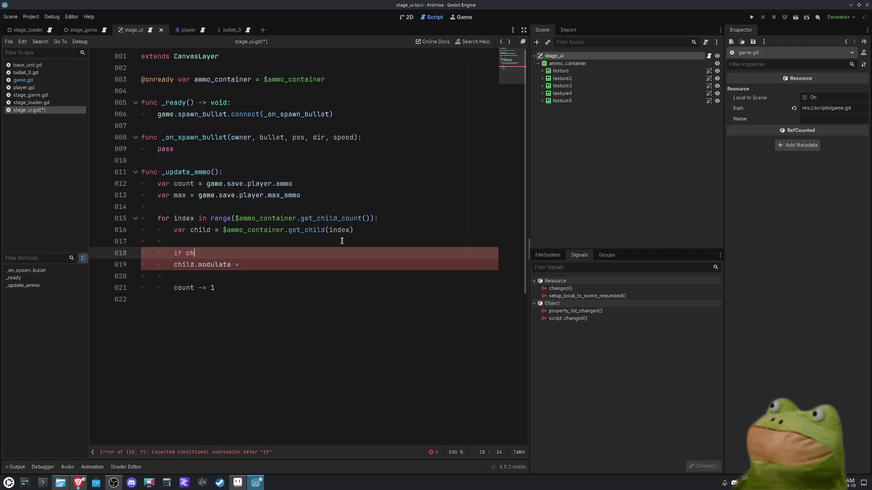
key("ctrl+space")
type("count ")
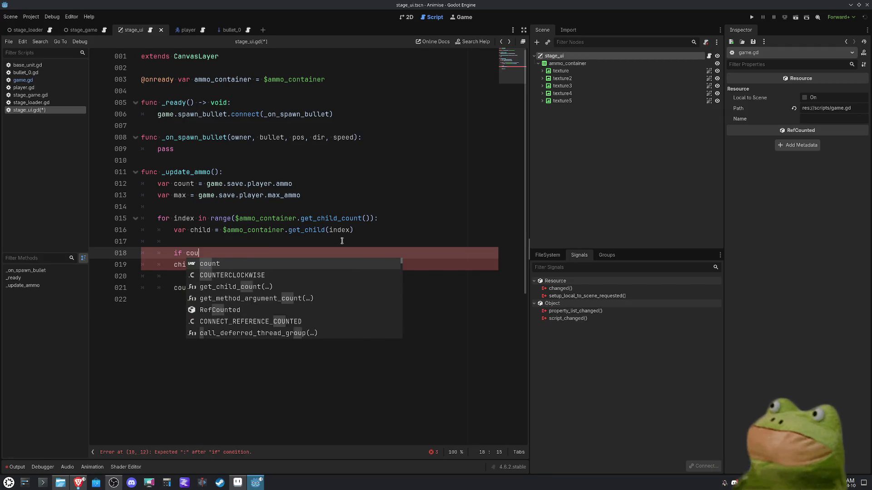
type("> 0")
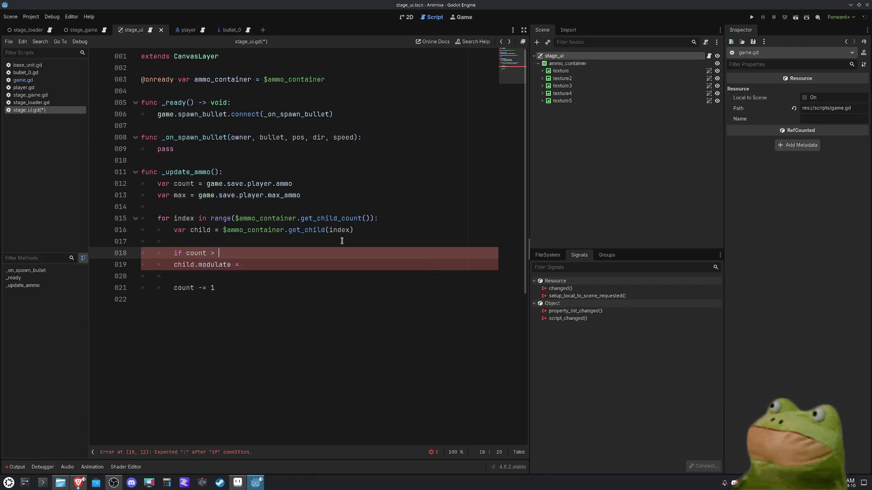
type(":")
key("Down")
key("Home")
key("Tab")
key("End")
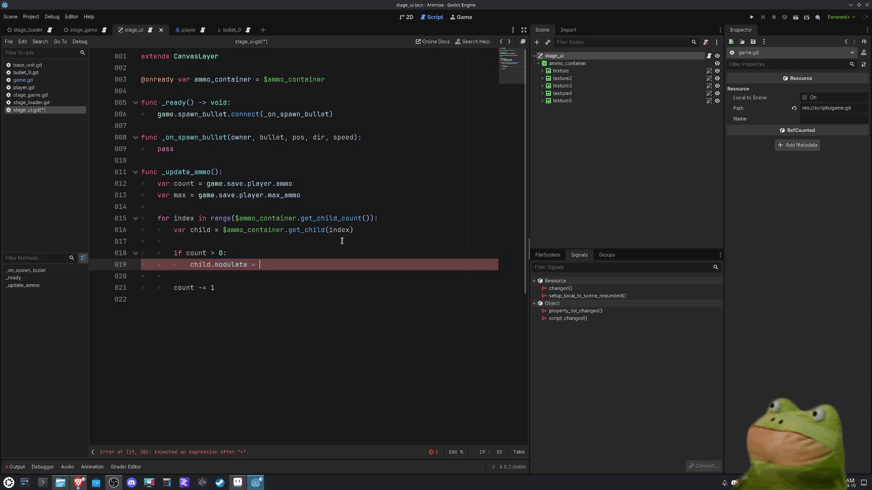
key("BackSpace")
key("BackSpace")
type("a")
key("BackSpace")
type(".a = 0.5")
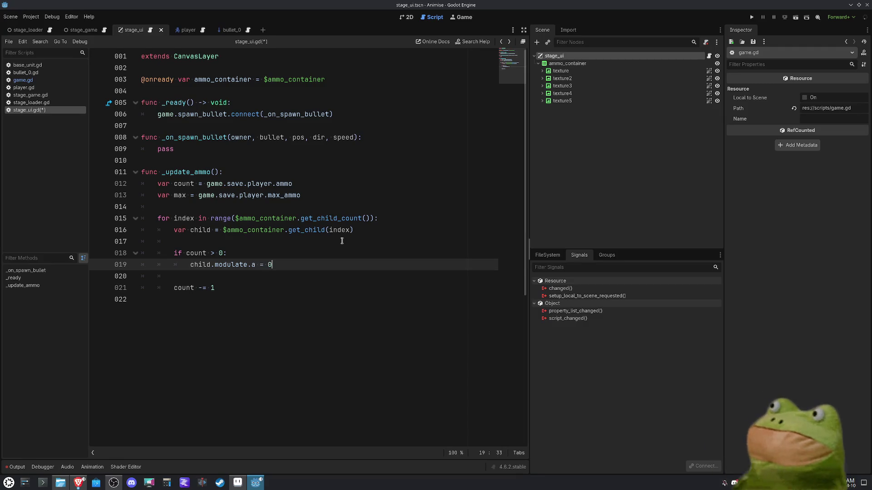
Add an else branch setting child.modulate.a = 1.0 and save stage_ui.gd.
key("Return")
key("BackSpace")
type("else:")
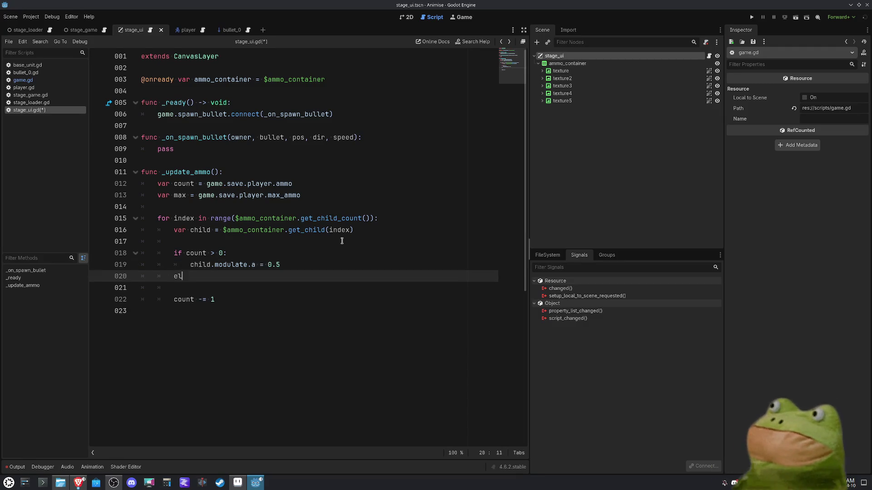
key("Return")
type("hild.mo")
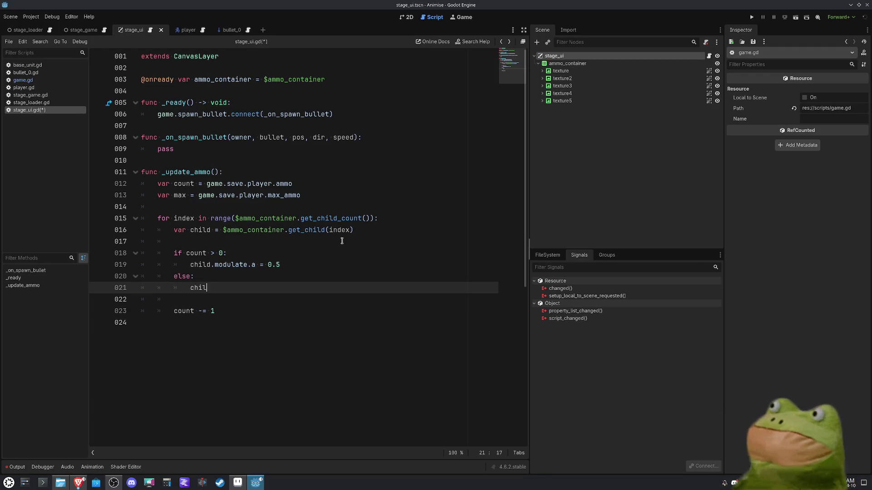
type("dulate.a")
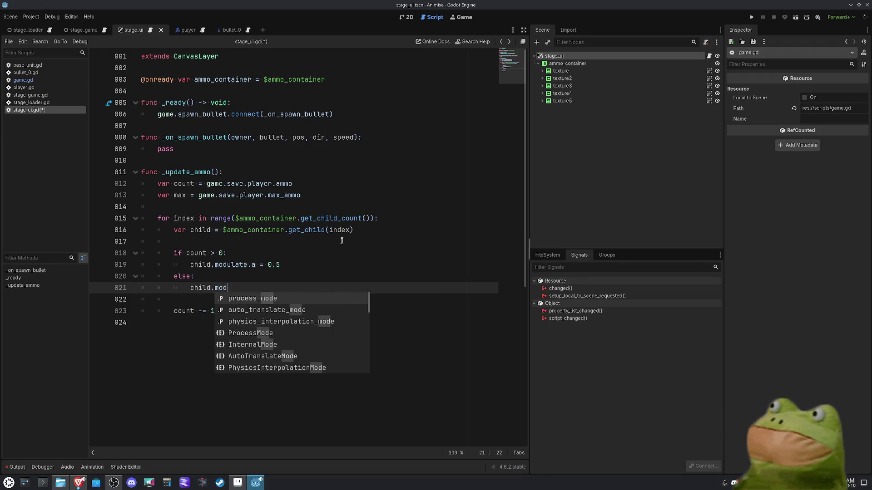
type(" = 1.0")
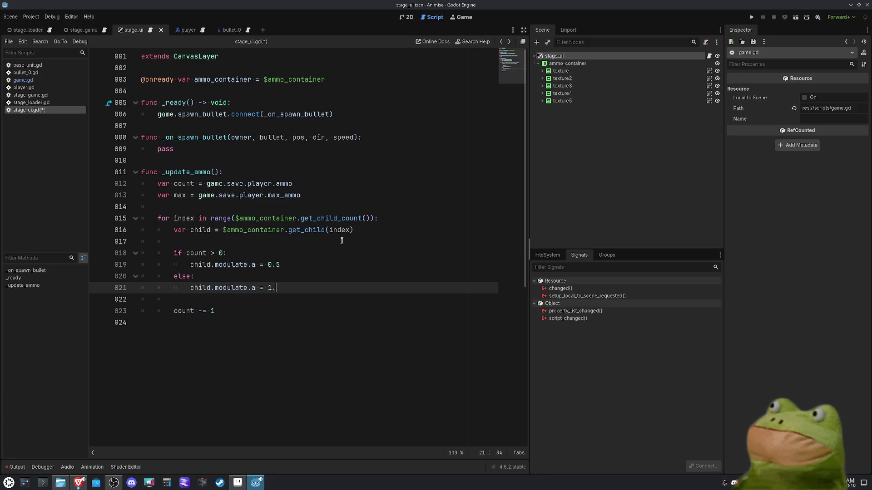
key("ctrl+s")
Undo the extra blank lines after the spawn_bullet connect call and open player.gd.
key("Up")
key("Up")
key("Up")
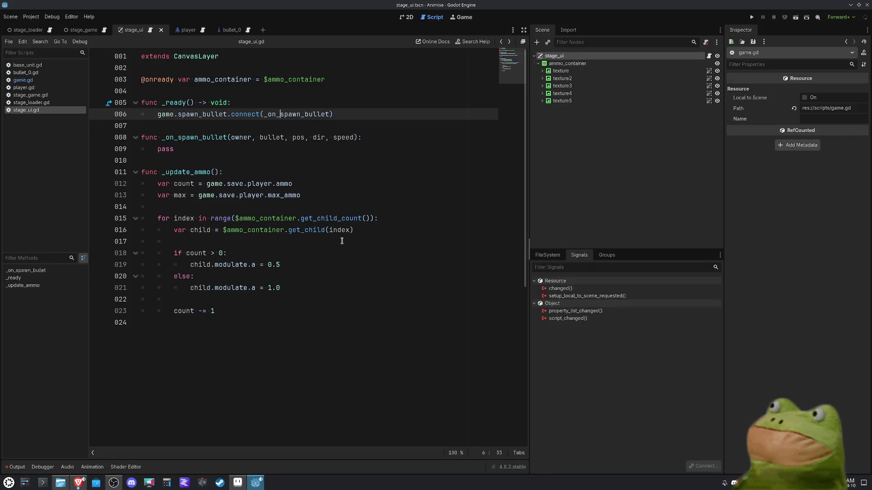
key("Return")
key("Return")
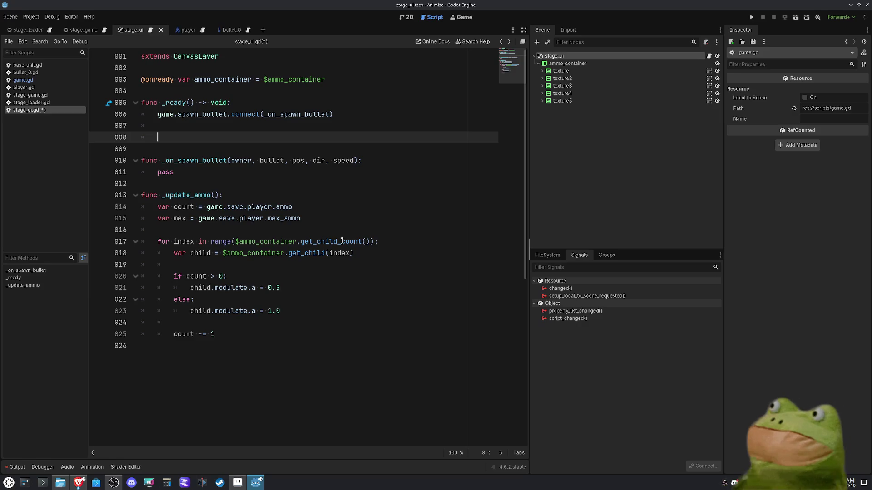
key("ctrl+z")
key("ctrl+z")
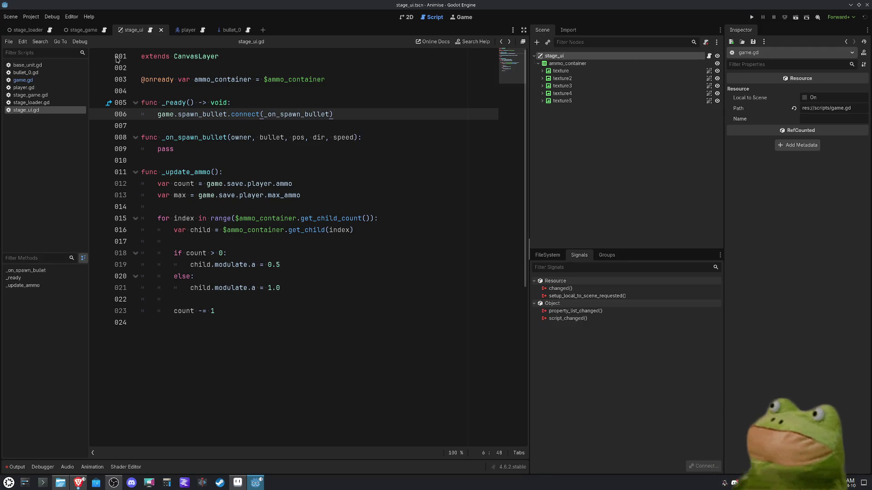
left_click(23, 87)
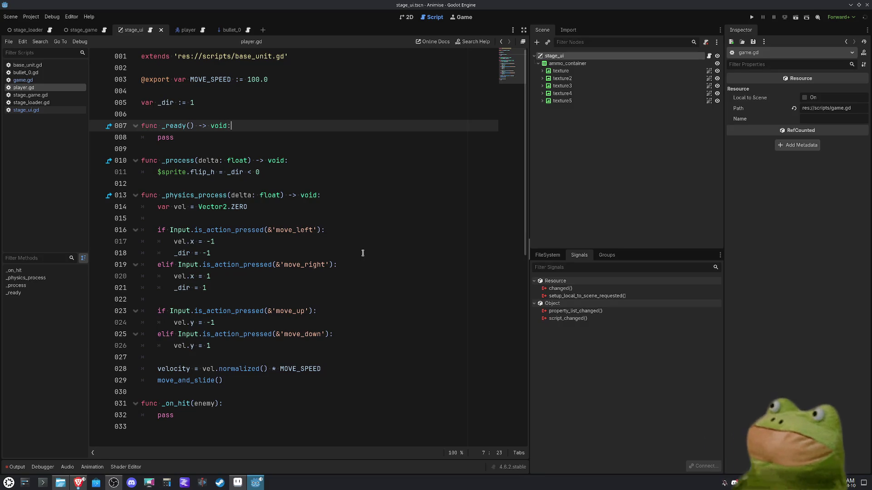
After the movement checks, add an if Input.is_action_just_pressed('shoot'): block.
scroll(363, 253, "down", 3)
left_click(364, 243)
scroll(439, 294, "up", 2)
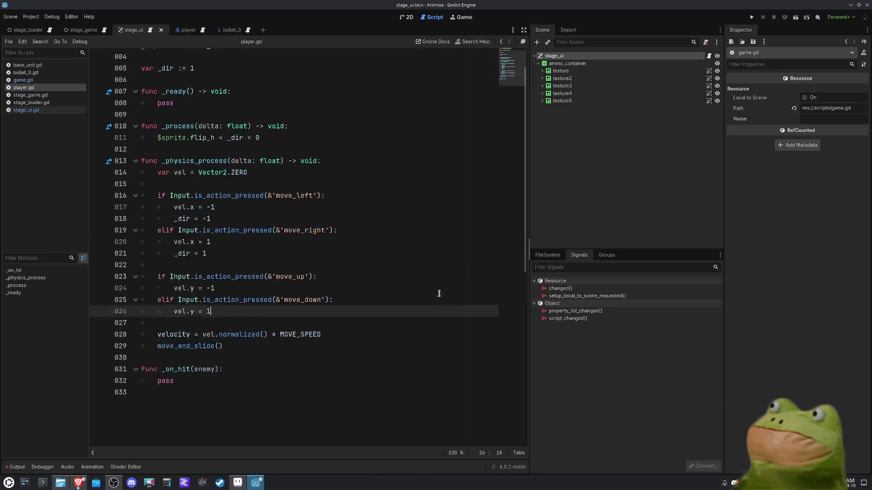
scroll(439, 293, "up", 1)
key("Return")
key("Return")
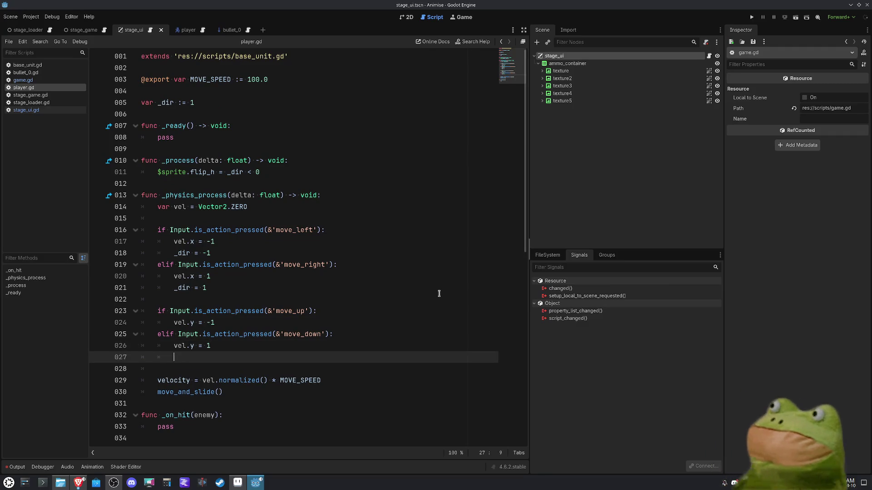
key("BackSpace")
type("if")
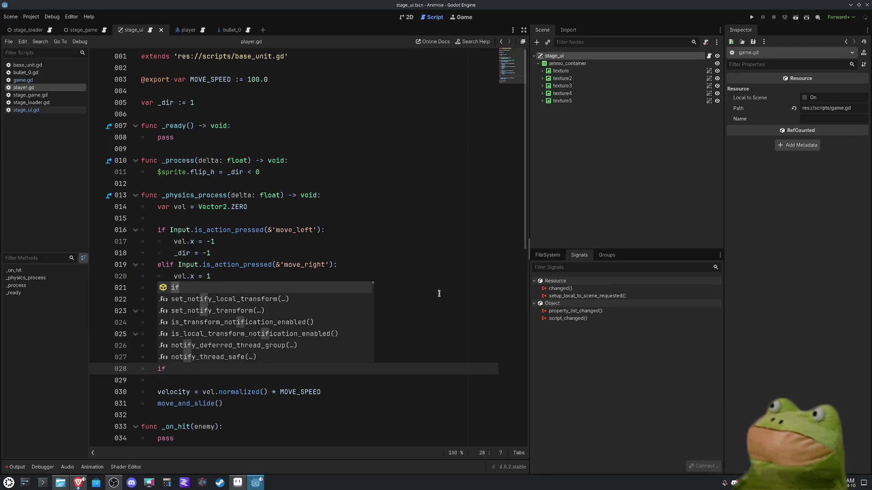
type(" Input.is")
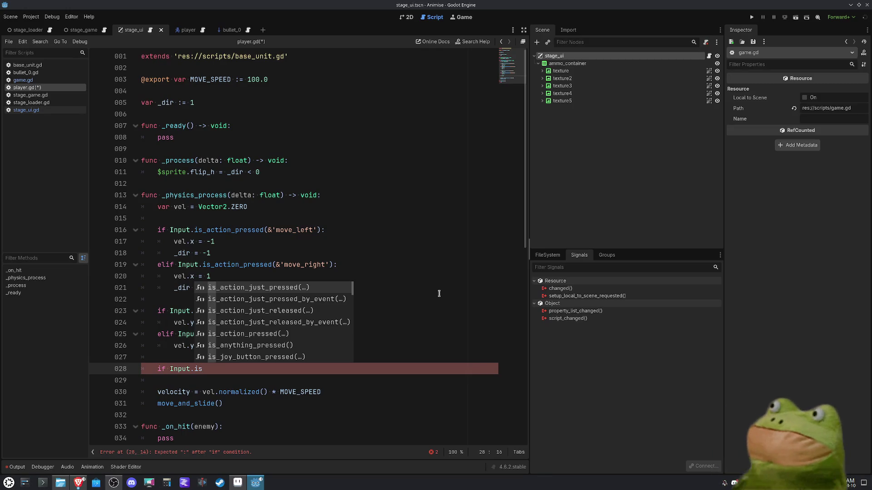
key("Return")
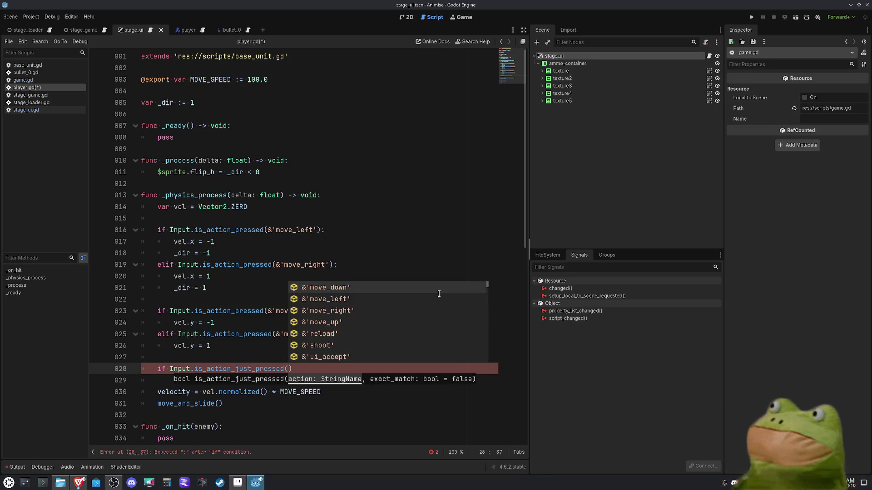
key("Down")
key("Down")
key("Down")
key("Return")
type("):")
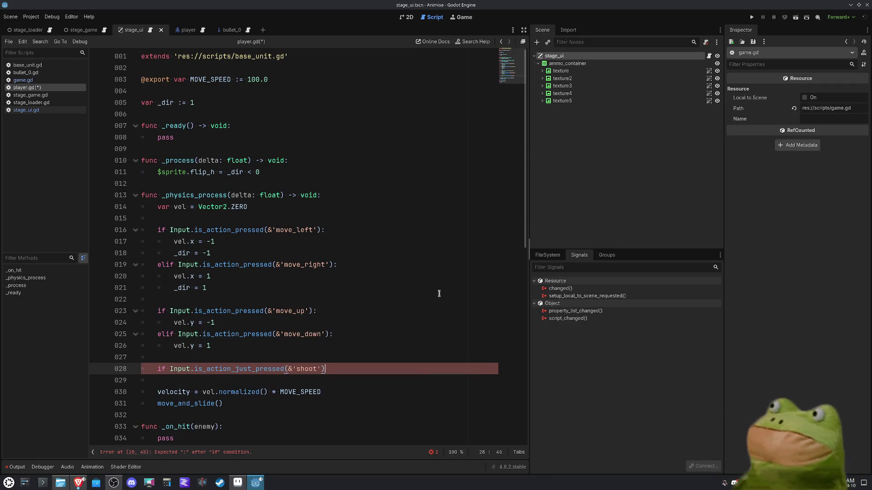
Inside the shoot block, emit the game.spawn_bullet signal.
key("Return")
type("game")
key("BackSpace")
key("BackSpace")
key("BackSpace")
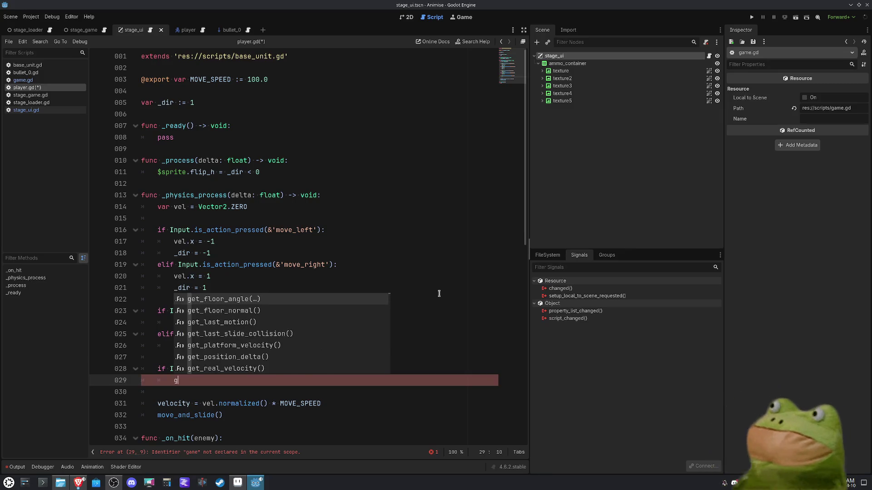
type("ame.")
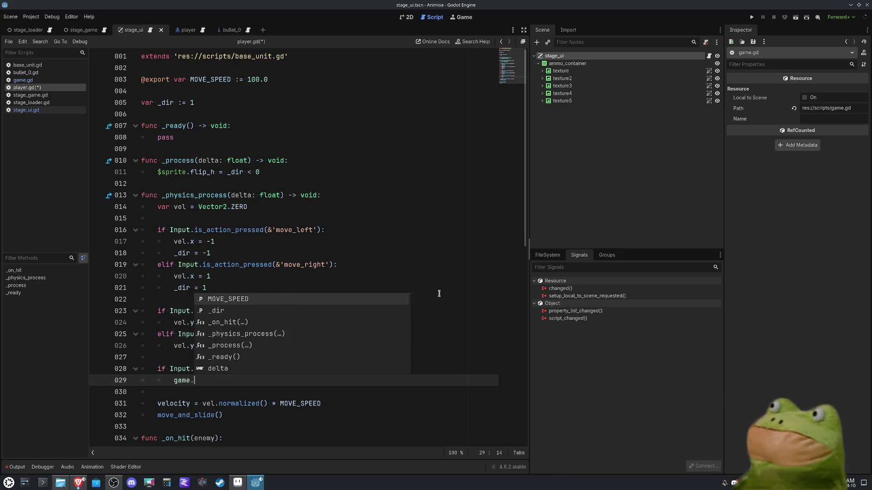
type("emi")
key("BackSpace")
key("BackSpace")
key("BackSpace")
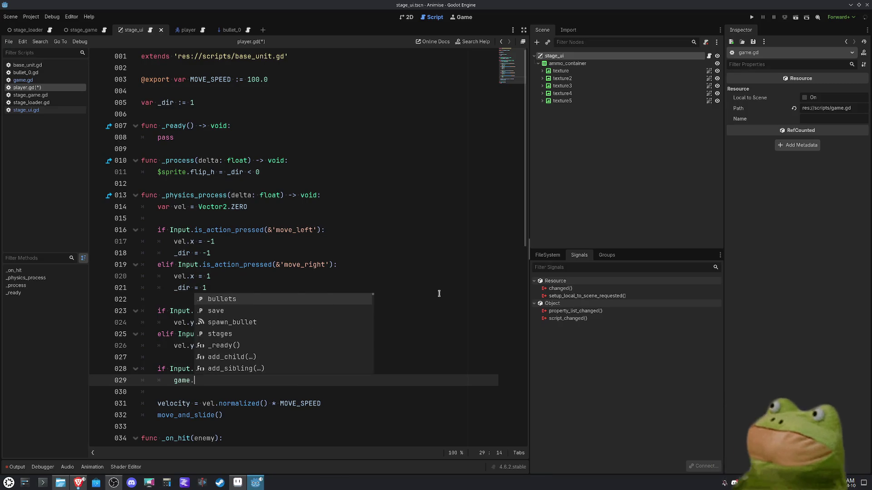
key("Down")
key("Down")
key("Return")
type(".emi")
key("Return")
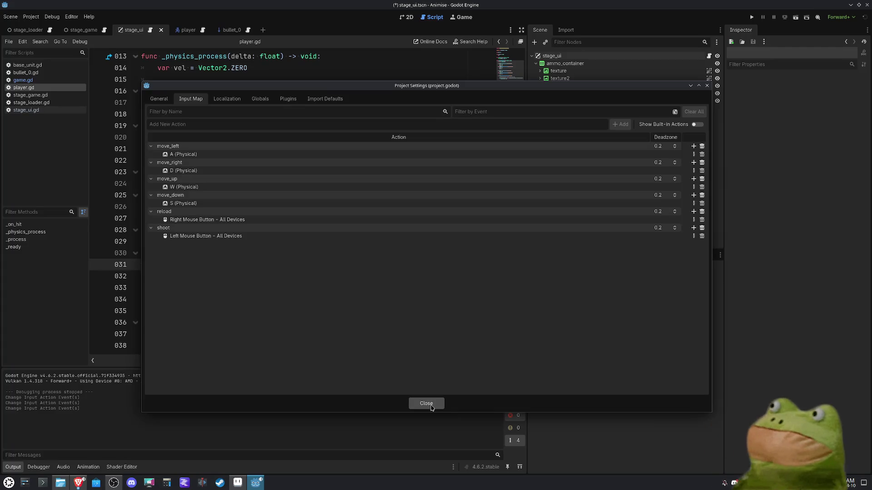
left_click(431, 408)
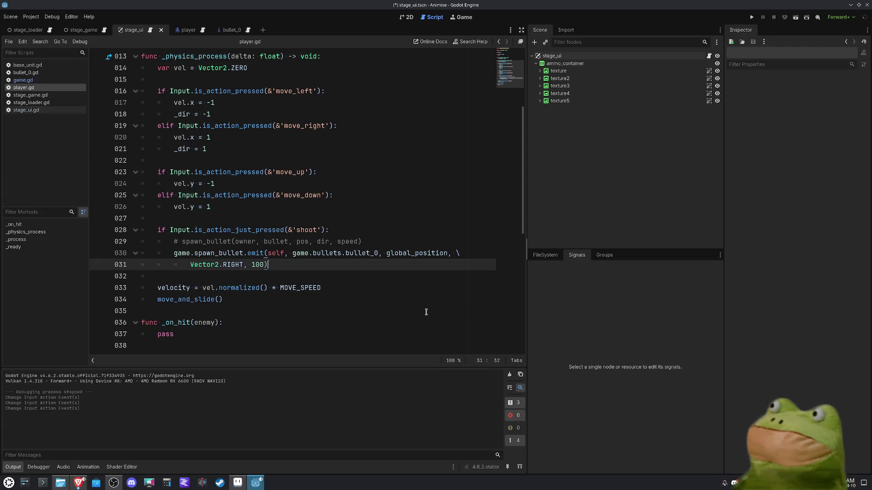
Add a line decrementing ammo by 1 in the shoot block.
key("Return")
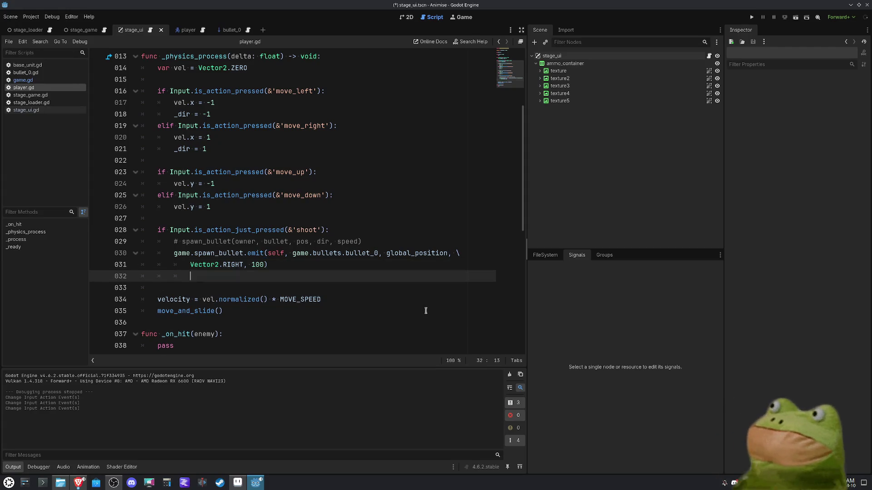
type("prin")
key("BackSpace")
key("BackSpace")
key("BackSpace")
type("game.")
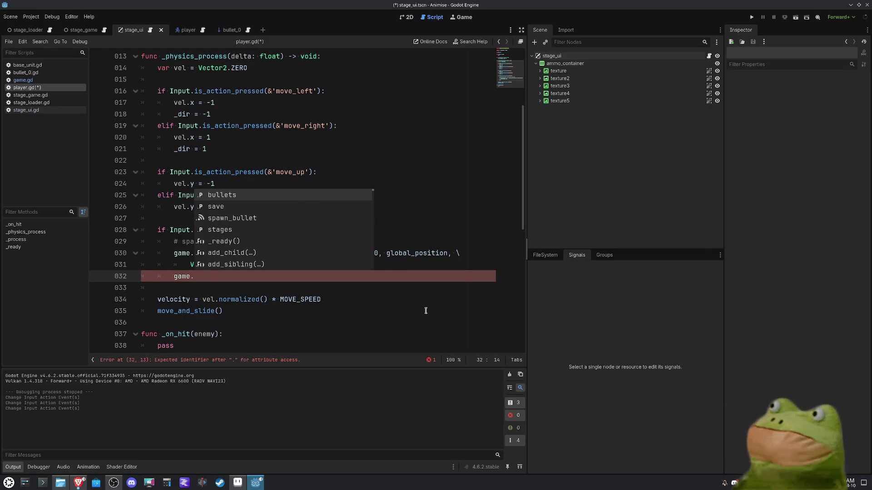
type("save.amm")
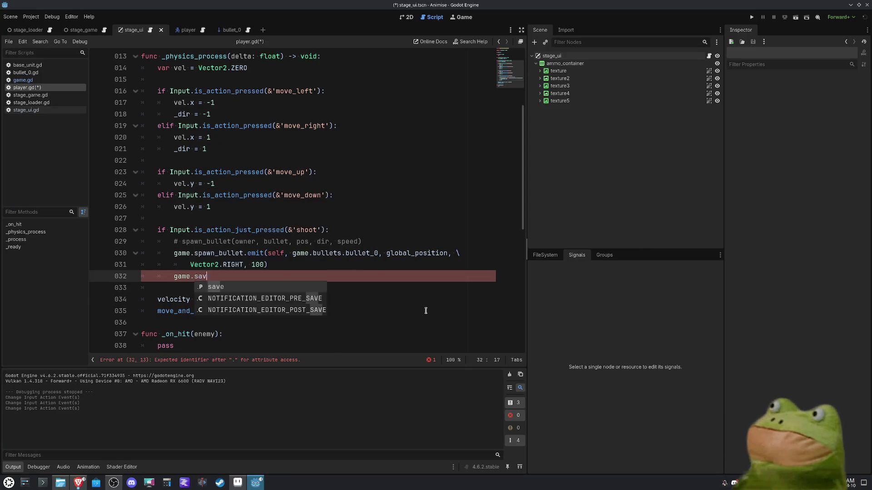
type("o -= 1")
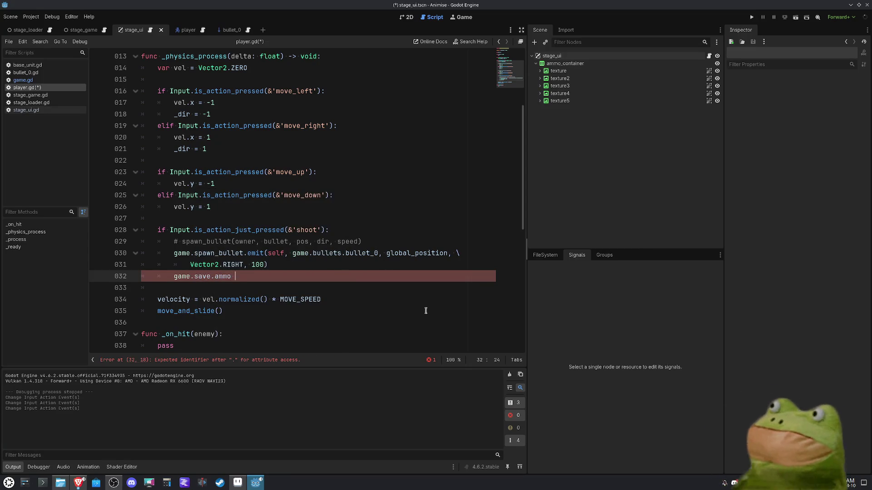
Require game.save.player.ammo > 0 for shooting, decrement that path, save and run the game.
left_click(325, 229)
type("and")
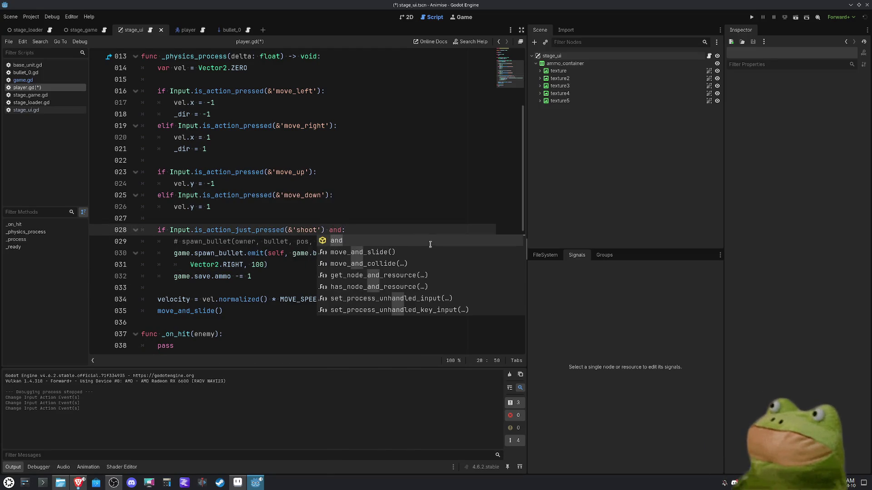
type(" game.save.")
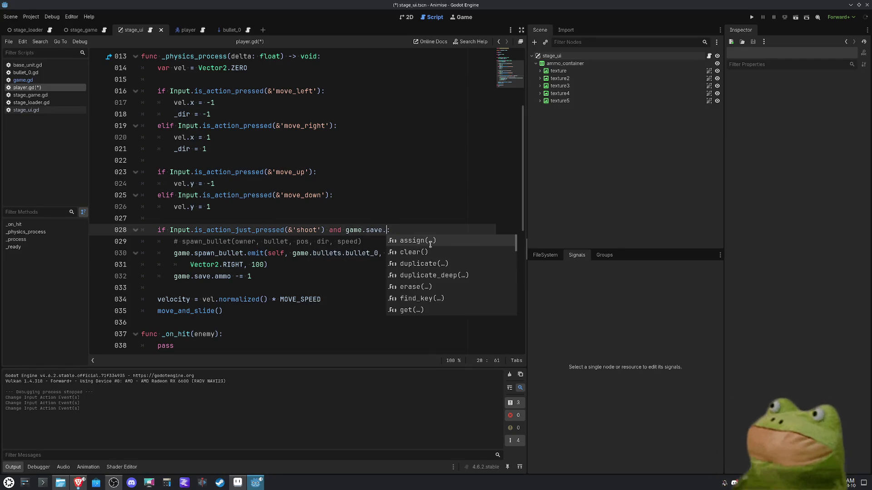
type("player.ammo > 0")
left_click_drag(431, 230, 346, 231)
key("ctrl+c")
left_click_drag(231, 277, 171, 279)
key("ctrl+v")
left_click(384, 291)
key("ctrl+s")
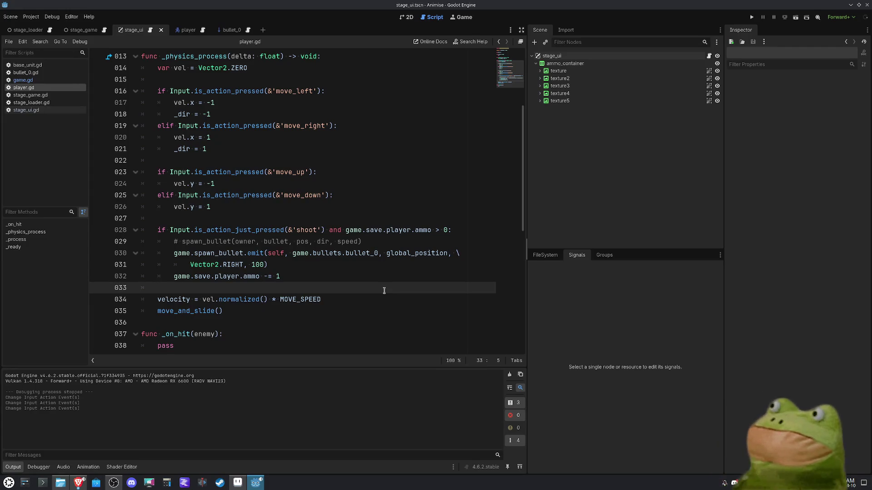
left_click(751, 16)
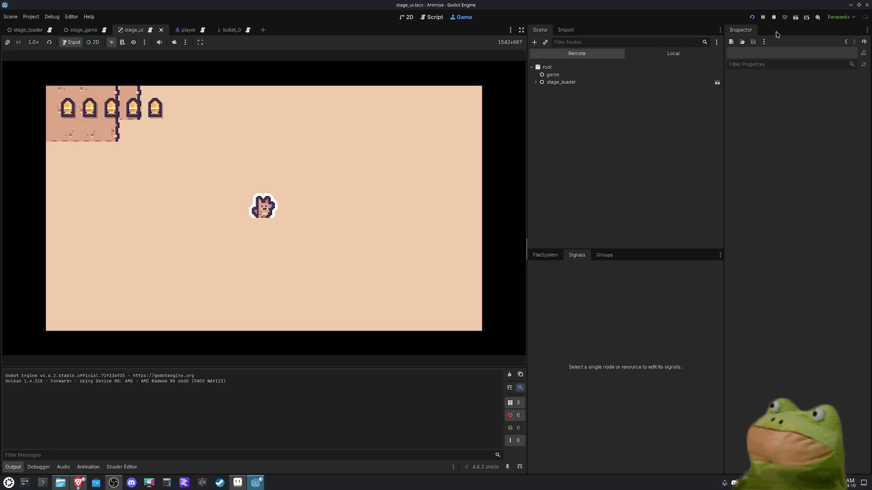
Inspect the live color_fade node under canvas_fade and keep its Mouse Filter on Ignore.
left_click(562, 83)
left_click(537, 82)
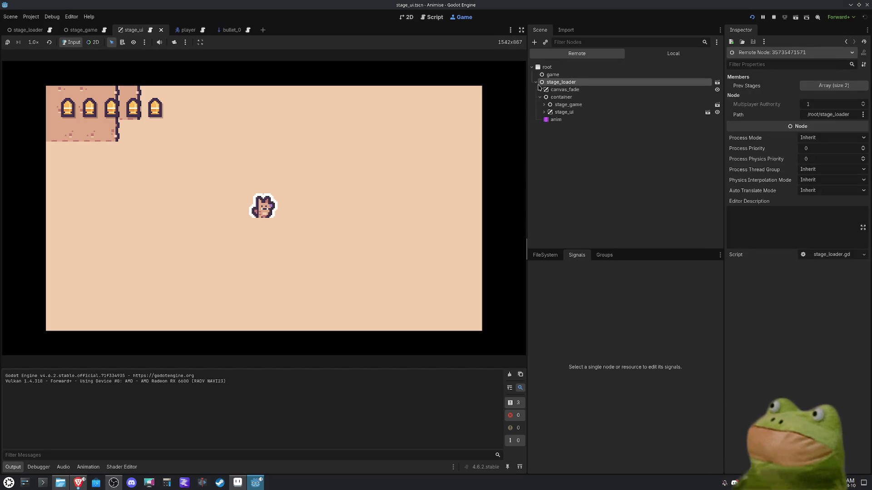
left_click(540, 90)
left_click(565, 89)
left_click(567, 97)
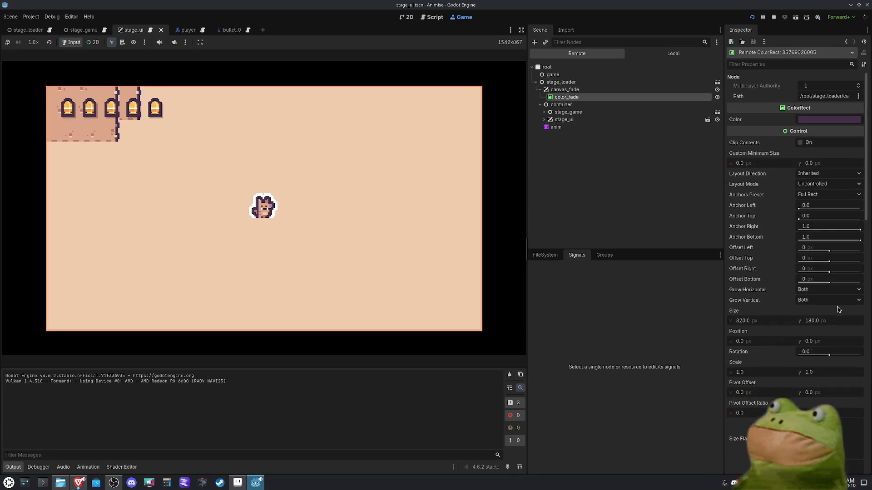
scroll(838, 310, "down", 10)
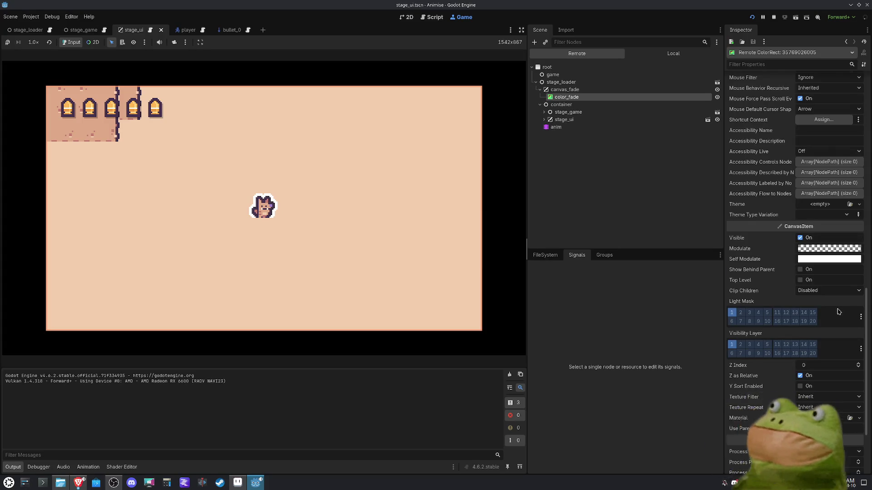
scroll(838, 312, "down", 3)
scroll(838, 311, "up", 5)
scroll(838, 312, "down", 3)
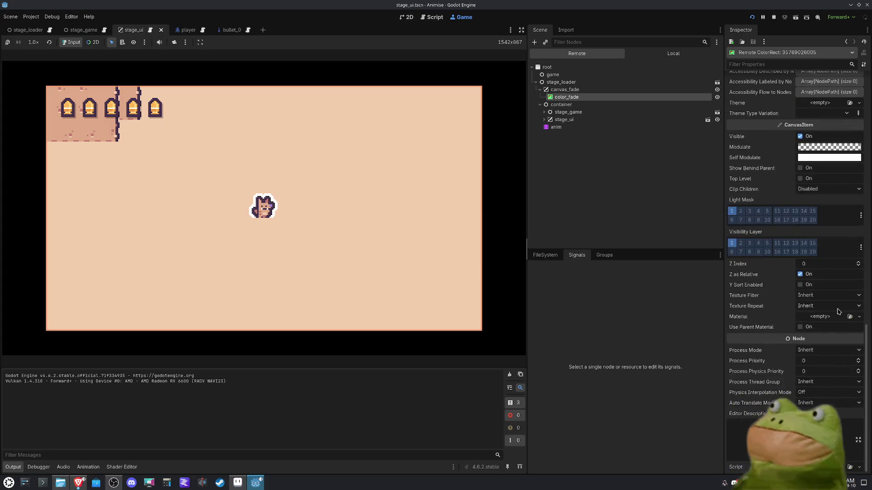
scroll(839, 312, "up", 2)
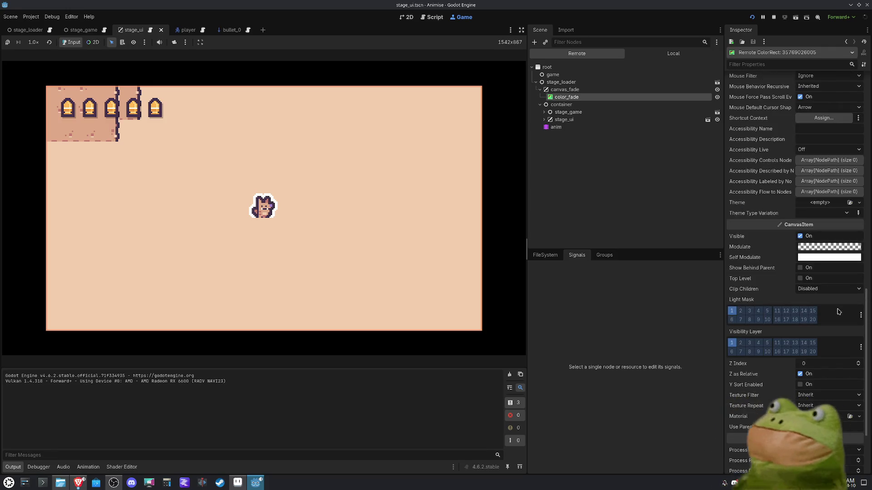
scroll(838, 312, "up", 1)
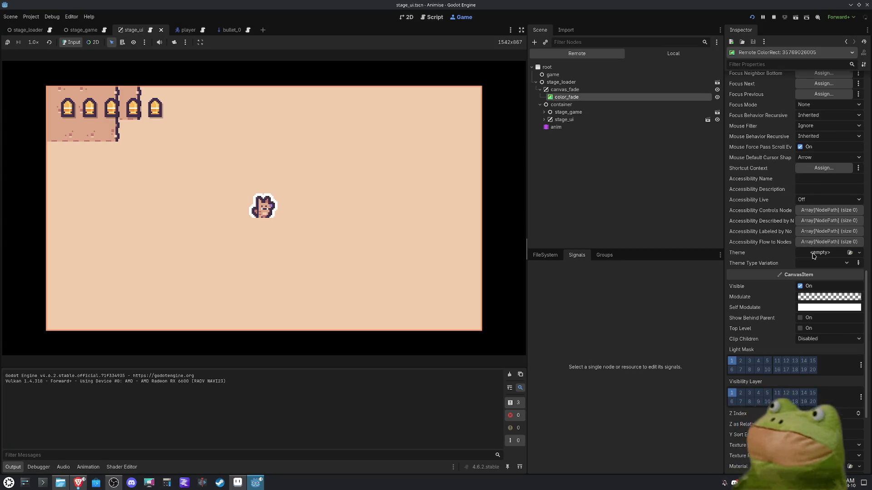
scroll(813, 256, "up", 1)
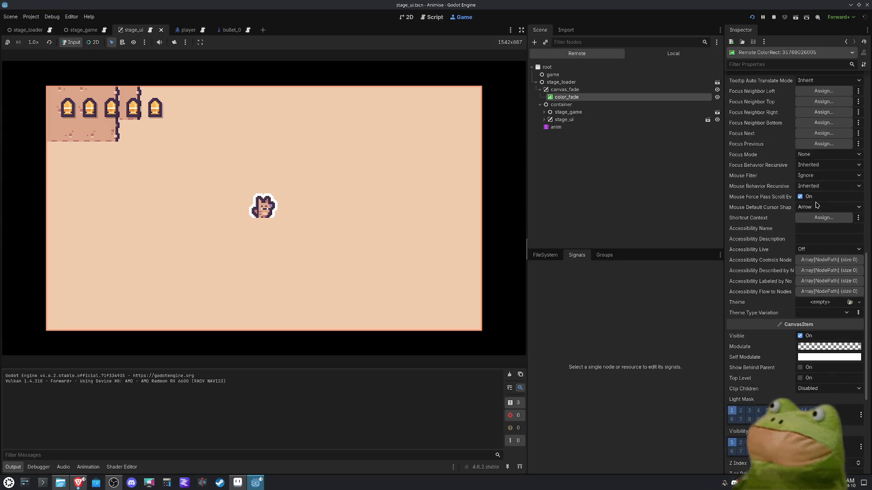
left_click(821, 176)
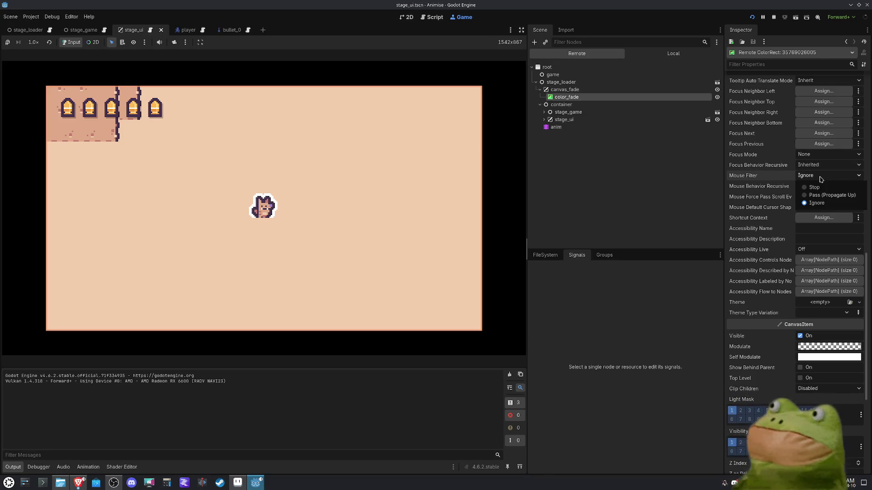
left_click(816, 203)
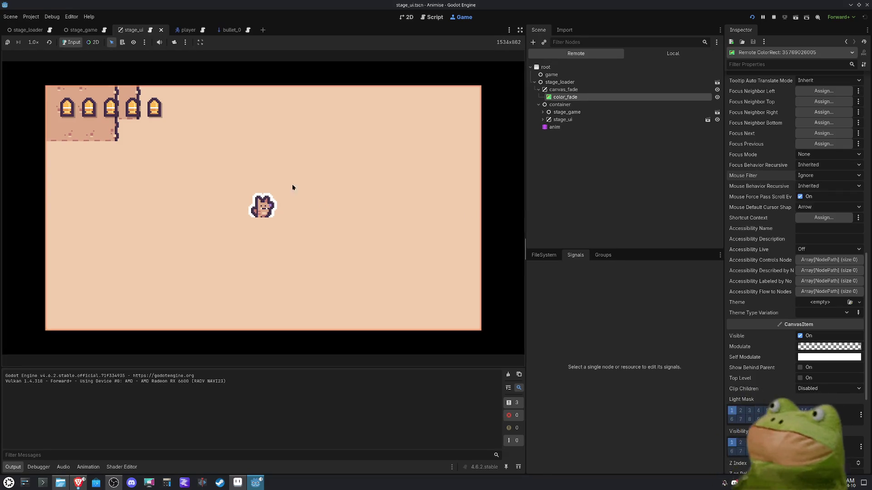
Select color_rect under stage_game's canvas_layer and confirm its Mouse Filter is Ignore.
left_click(542, 120)
left_click(542, 120)
left_click(544, 113)
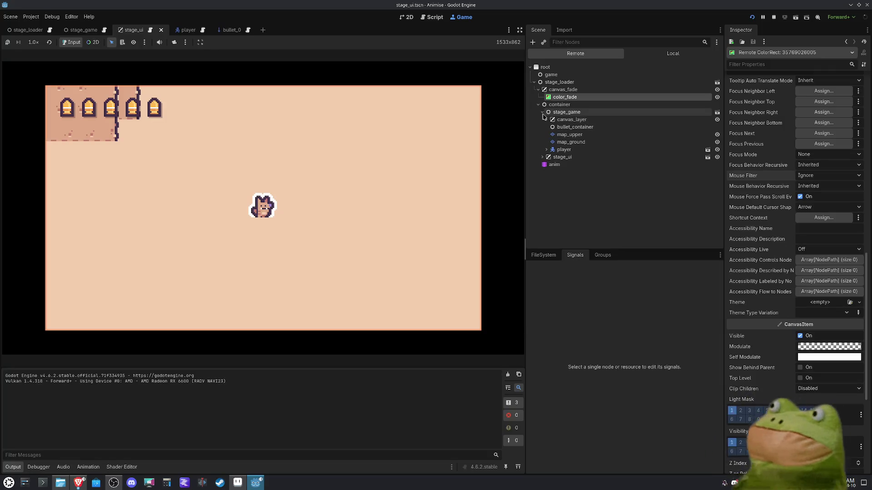
left_click(547, 120)
left_click(567, 128)
scroll(854, 287, "up", 5)
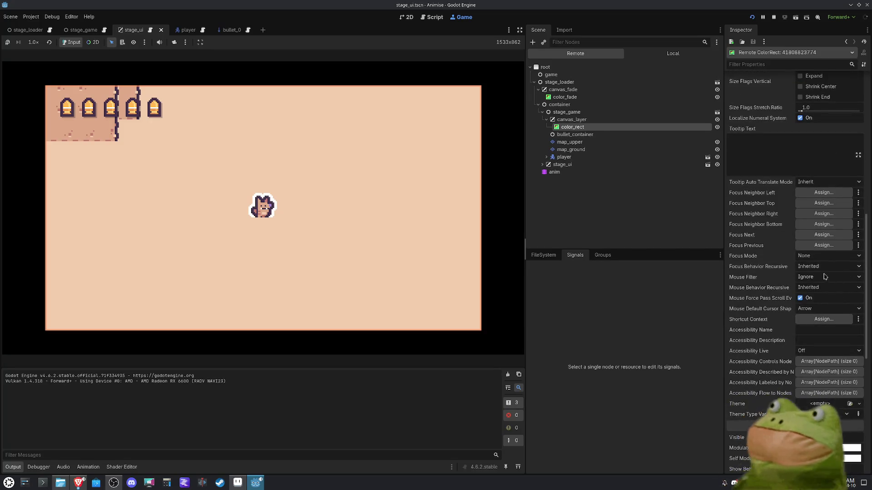
left_click(821, 278)
left_click(821, 278)
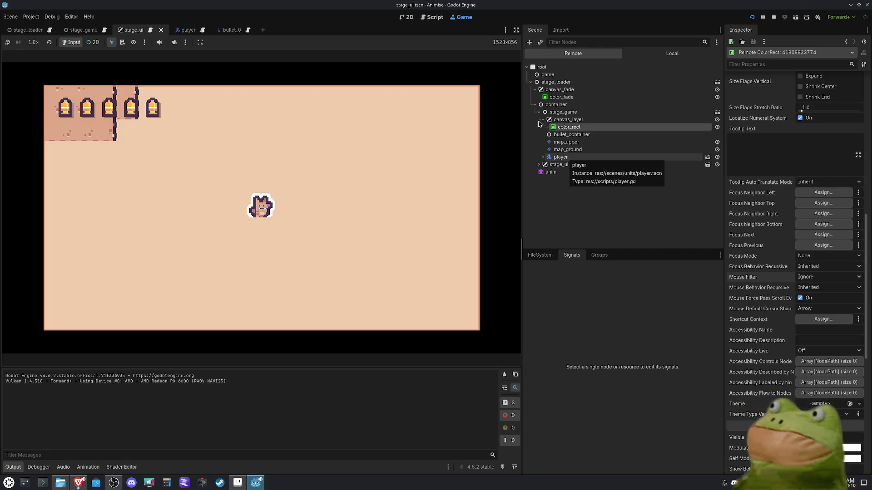
Set a breakpoint on player.gd line 32, where ammo is decremented.
left_click(530, 81)
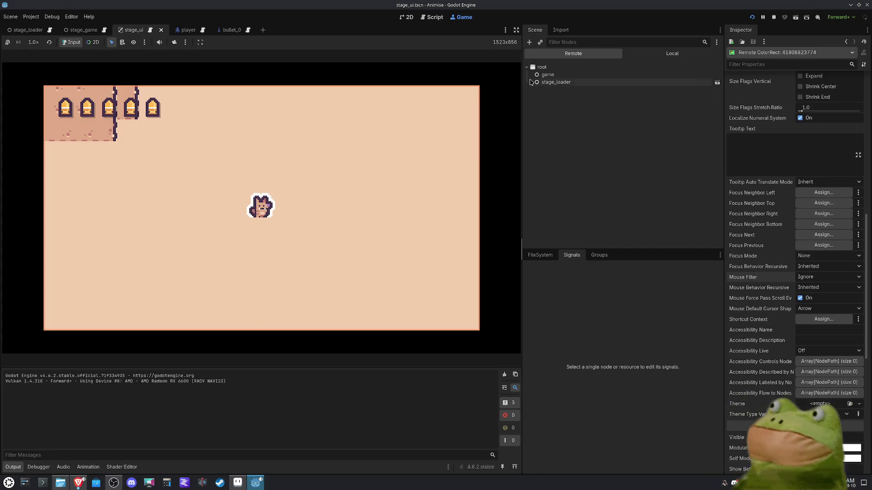
left_click(530, 82)
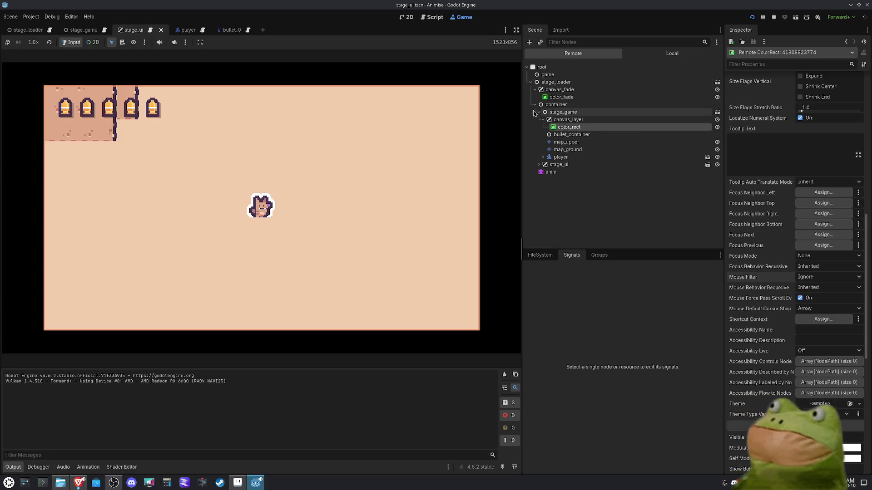
left_click(567, 135)
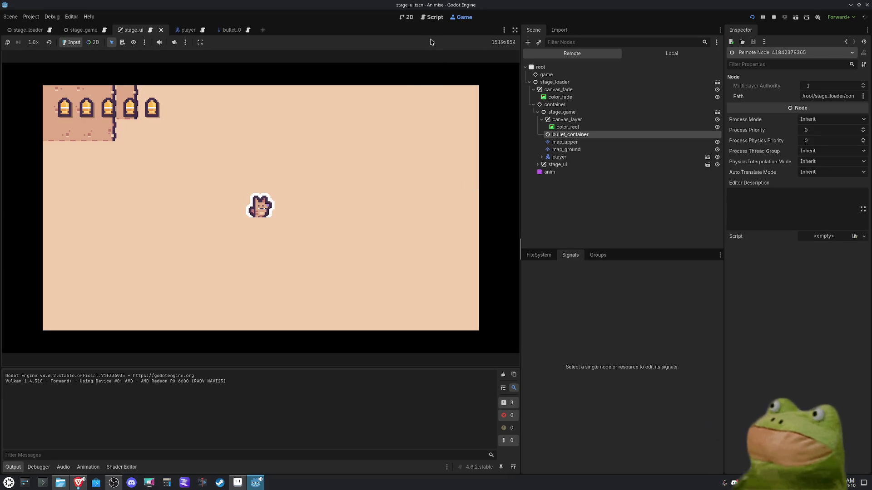
left_click(437, 18)
left_click(97, 276)
Back in the Game view, expand the remote player node and restart the game.
left_click(253, 484)
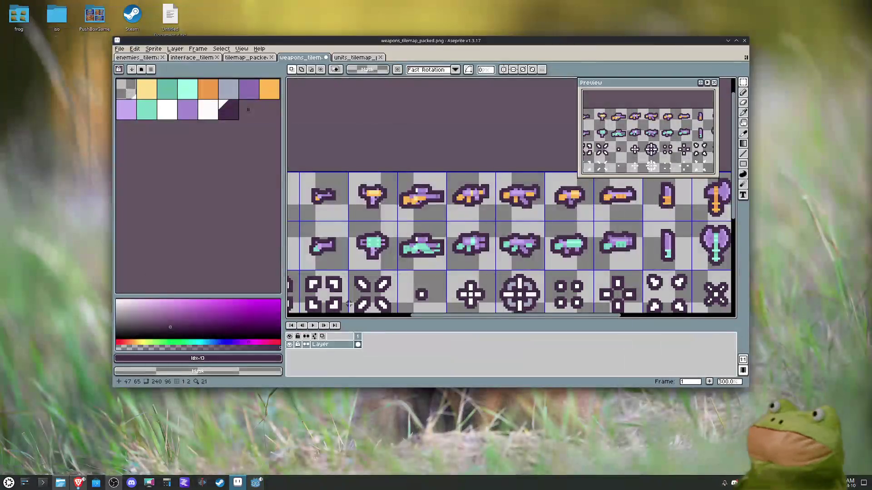
left_click(255, 484)
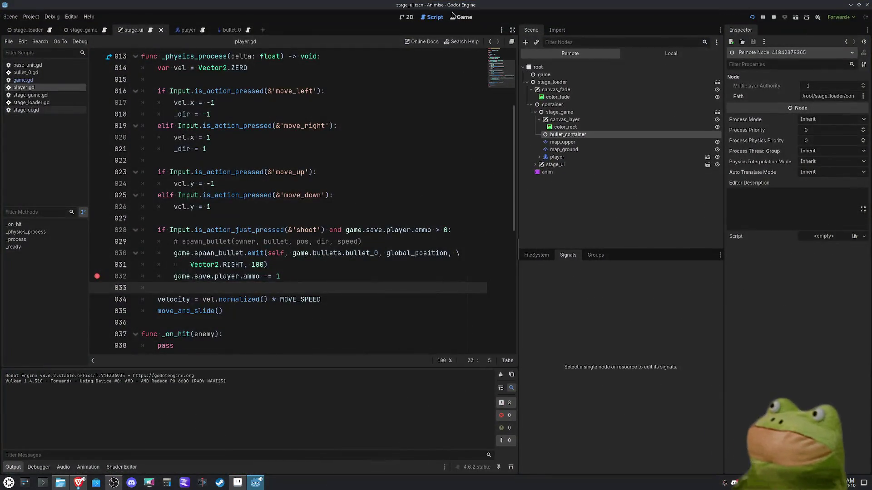
left_click(461, 16)
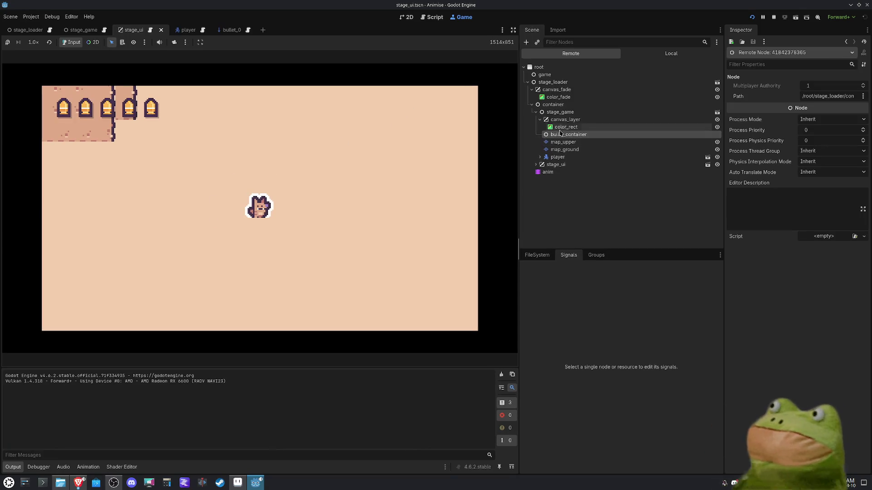
left_click(539, 157)
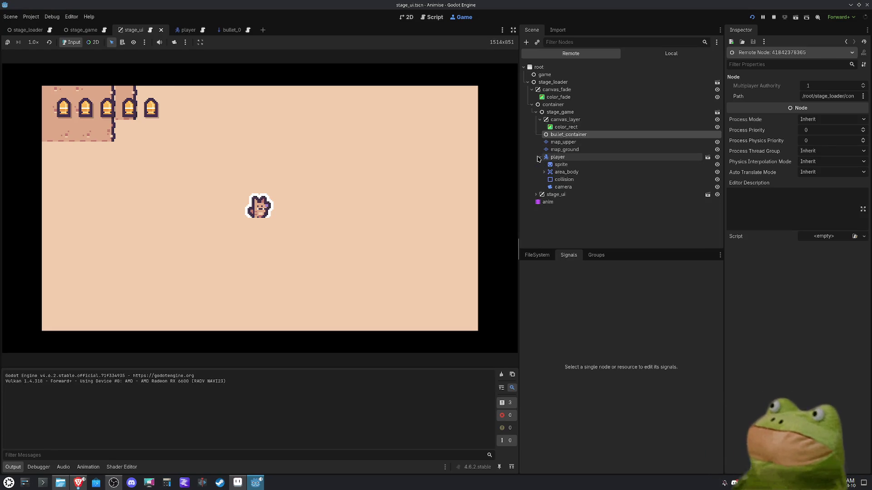
left_click(752, 17)
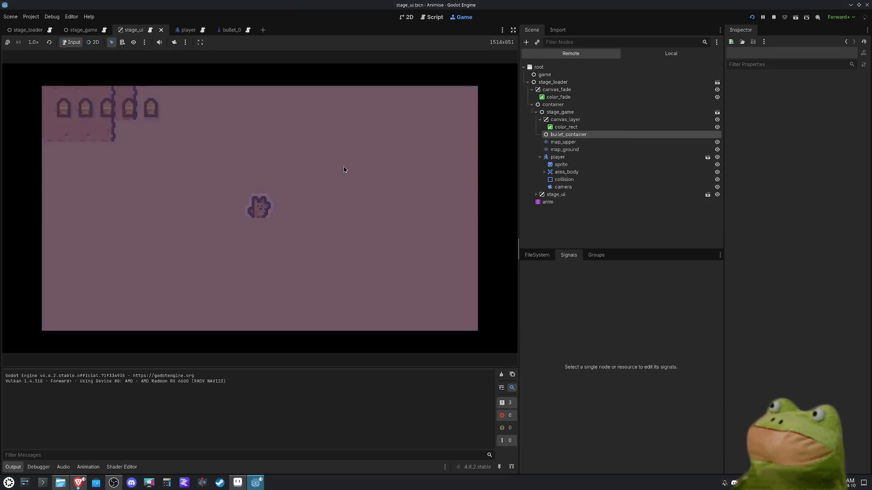
Shoot in the game to hit the line 32 breakpoint, then continue execution.
left_click(344, 169)
left_click(96, 207)
left_click(96, 208)
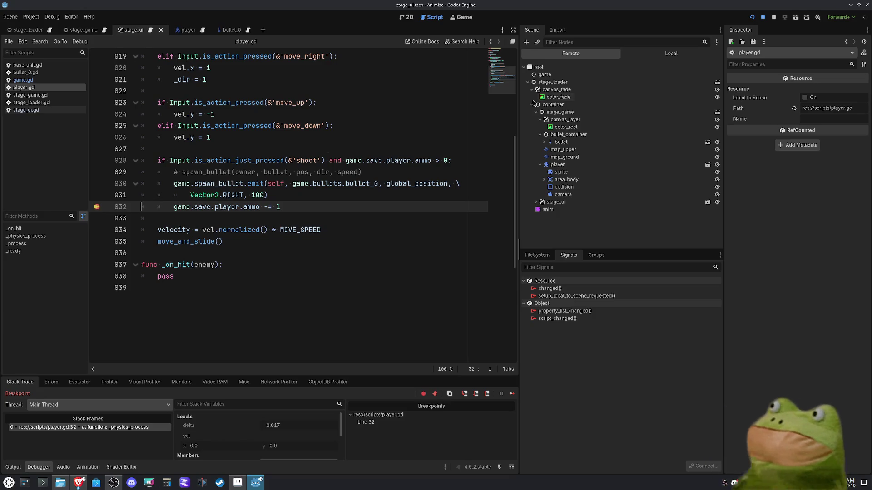
left_click(751, 20)
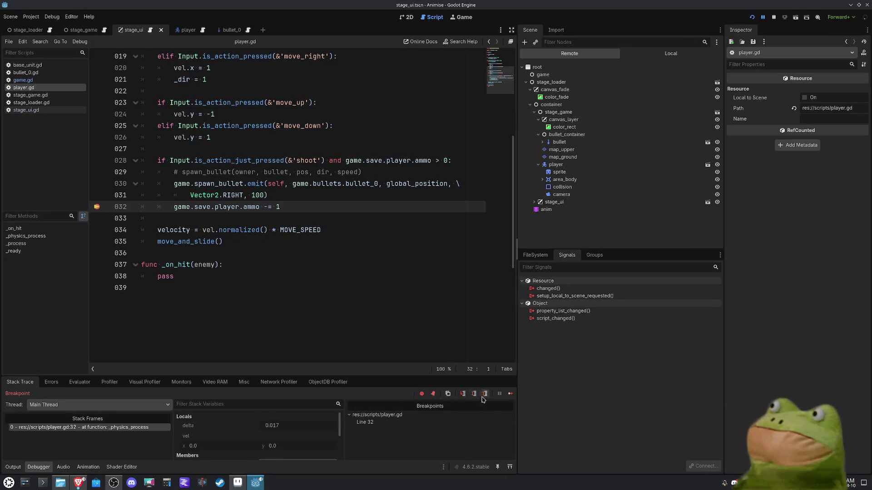
left_click(508, 395)
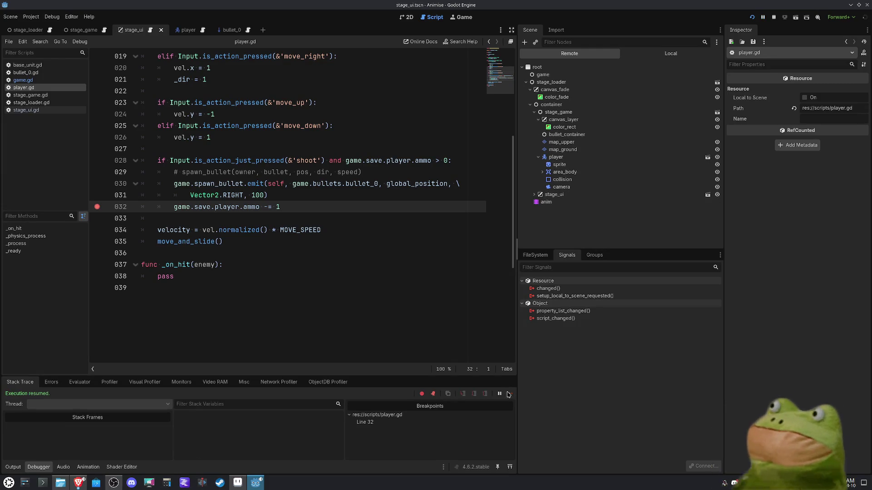
Remove the line 32 breakpoint and return to the running game view.
left_click(97, 208)
left_click(256, 482)
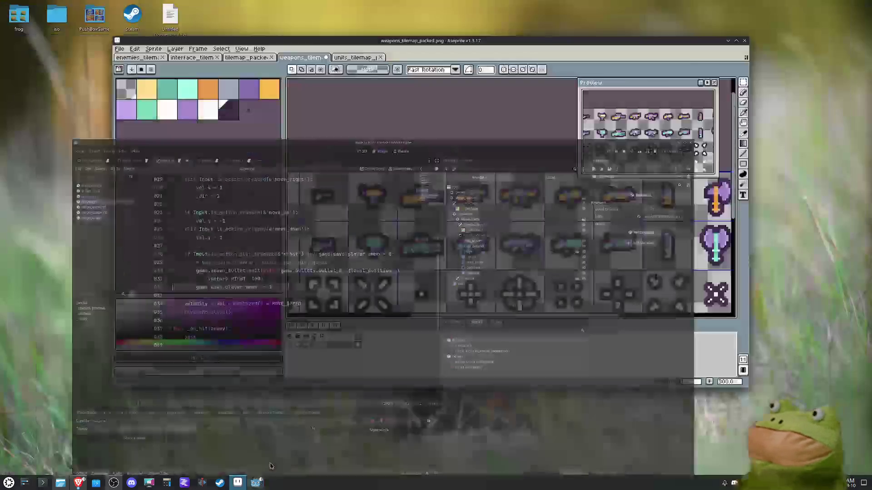
left_click(256, 482)
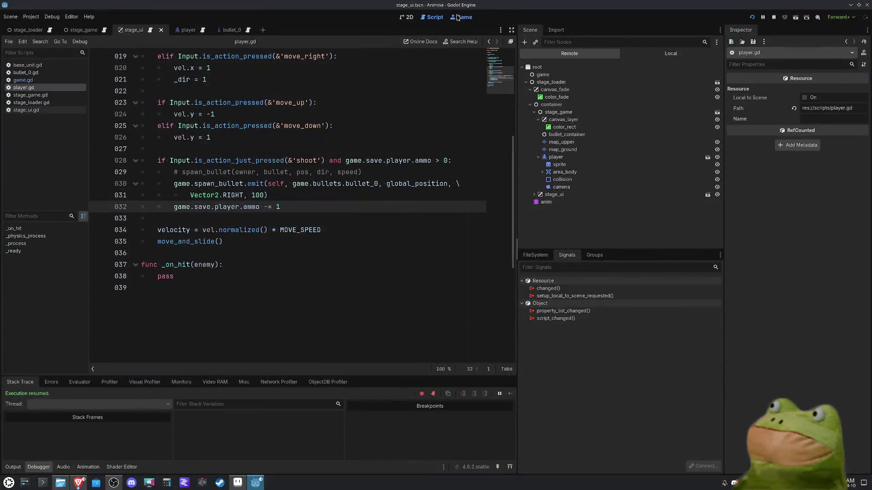
left_click(460, 17)
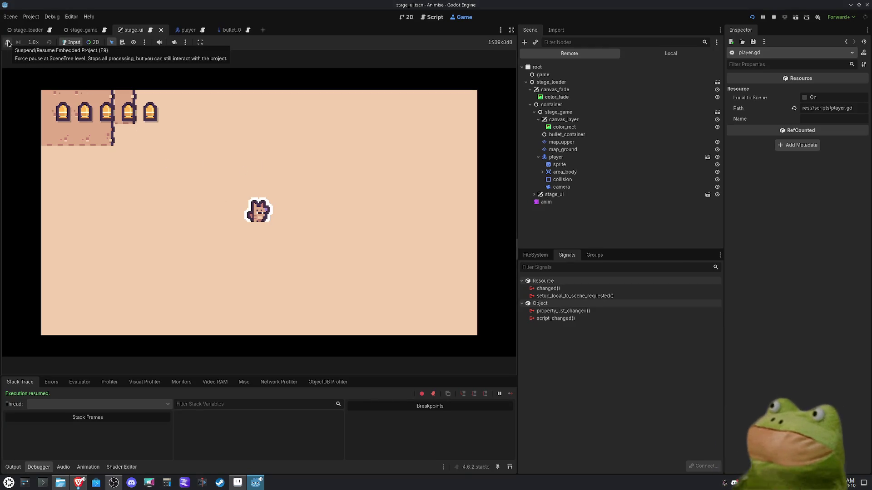
Set the game camera to Manipulate From Editors, select bullet_container, and open stage_game.gd.
left_click(201, 43)
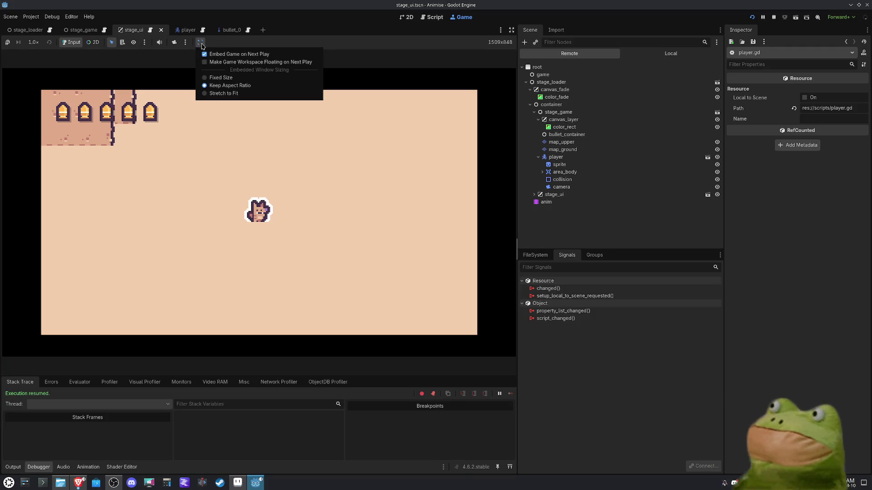
left_click(202, 46)
left_click(188, 45)
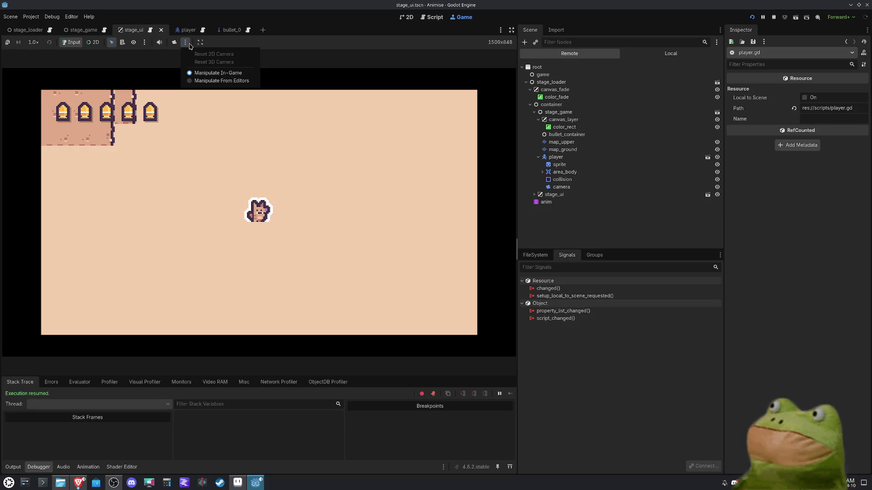
left_click(214, 81)
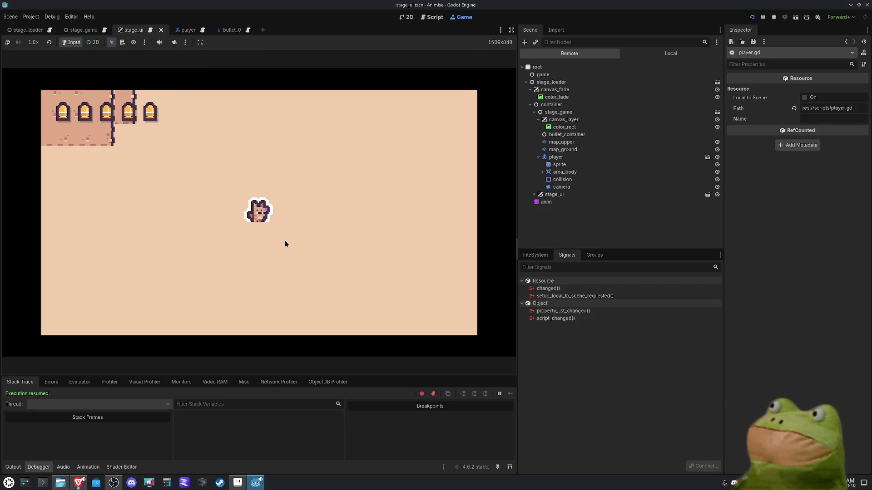
left_click(185, 43)
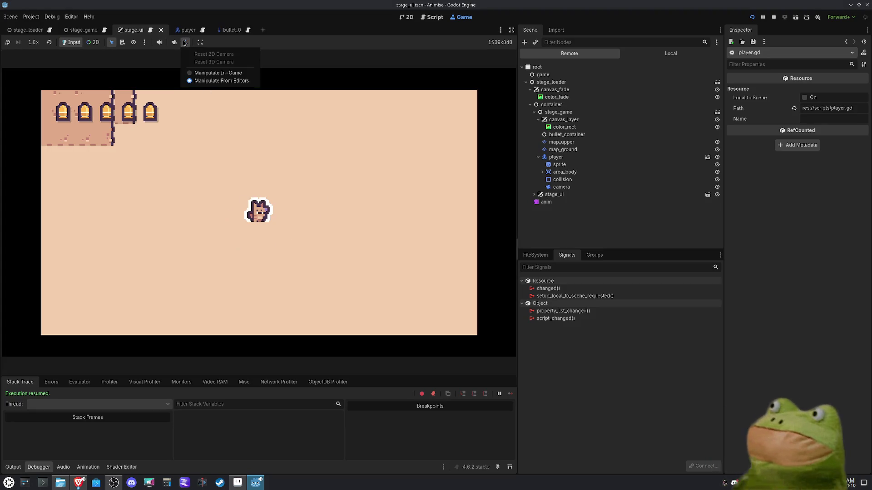
left_click(238, 81)
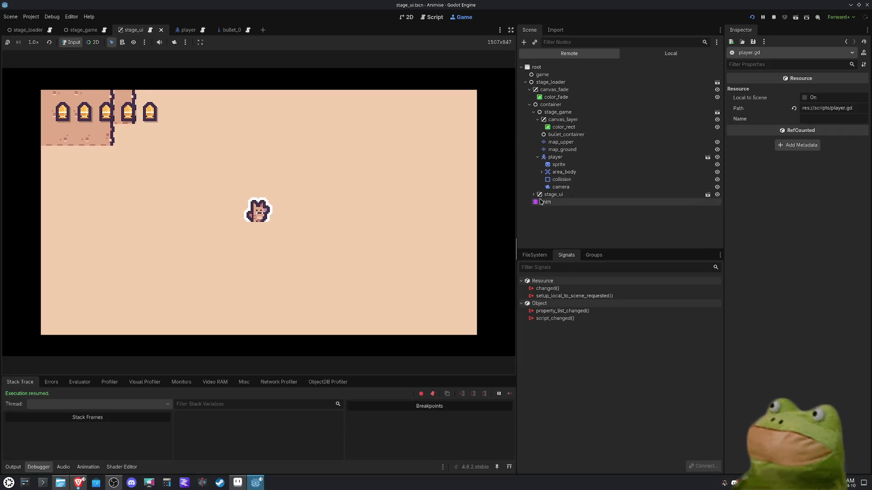
left_click(567, 135)
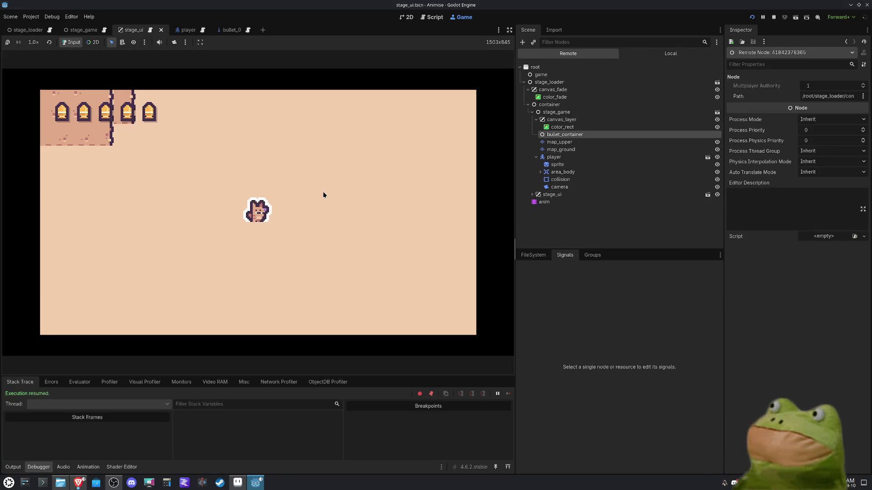
key("ctrl+F3")
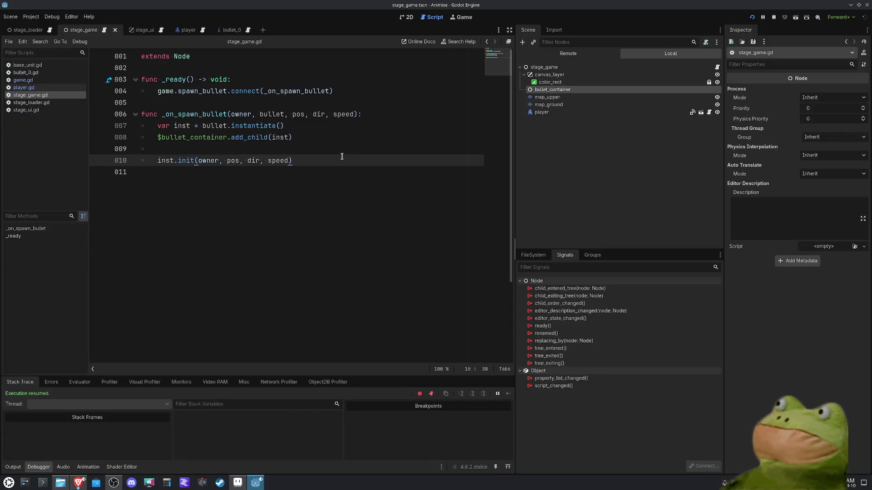
In bullet_0.gd's init, cut out the if-not-on-screen queue_free block.
key("Up")
key("Up")
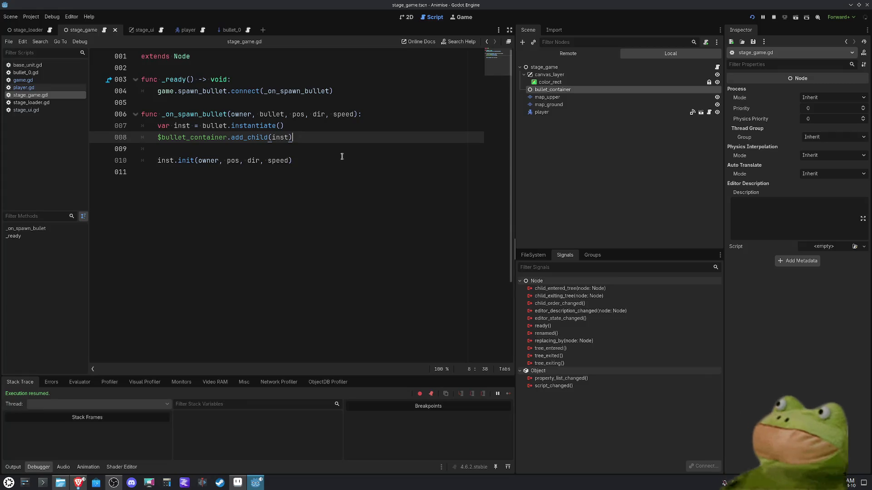
key("Down")
key("Down")
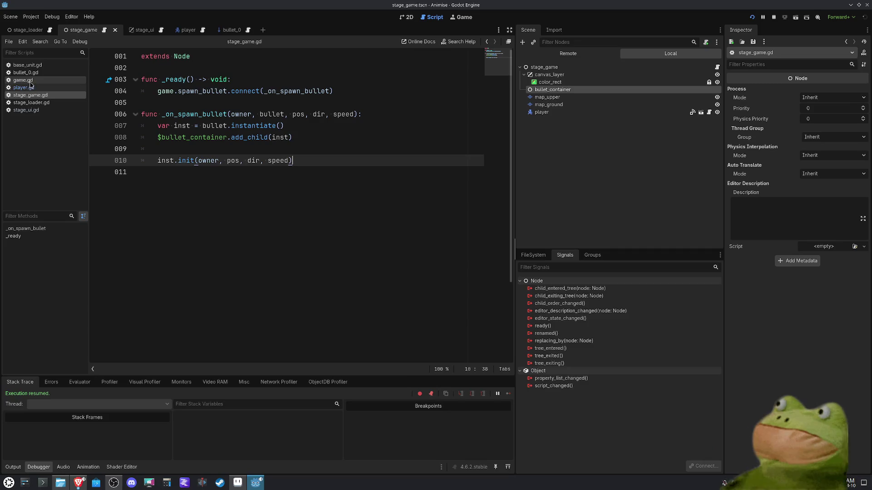
left_click(45, 74)
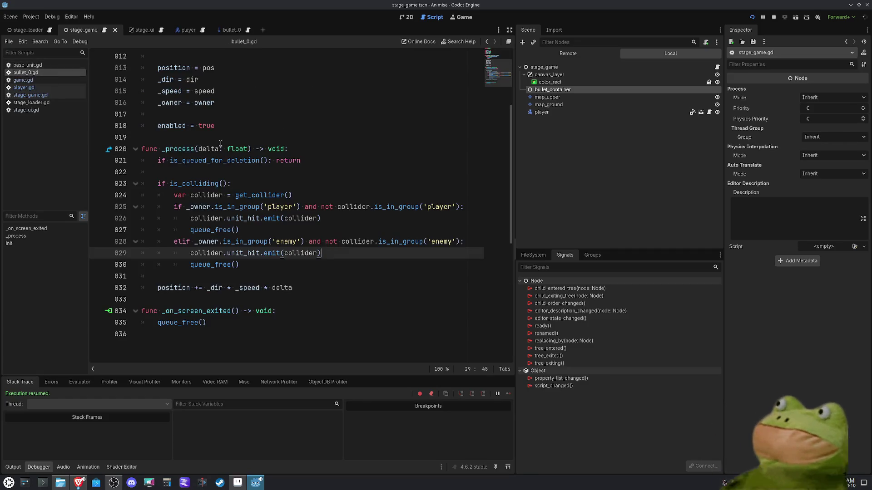
scroll(371, 167, "up", 4)
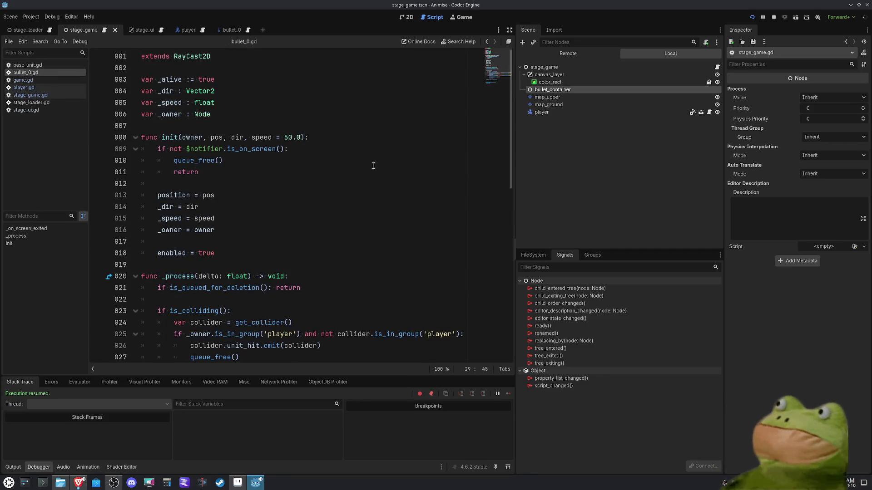
left_click_drag(199, 172, 152, 149)
key("ctrl+c")
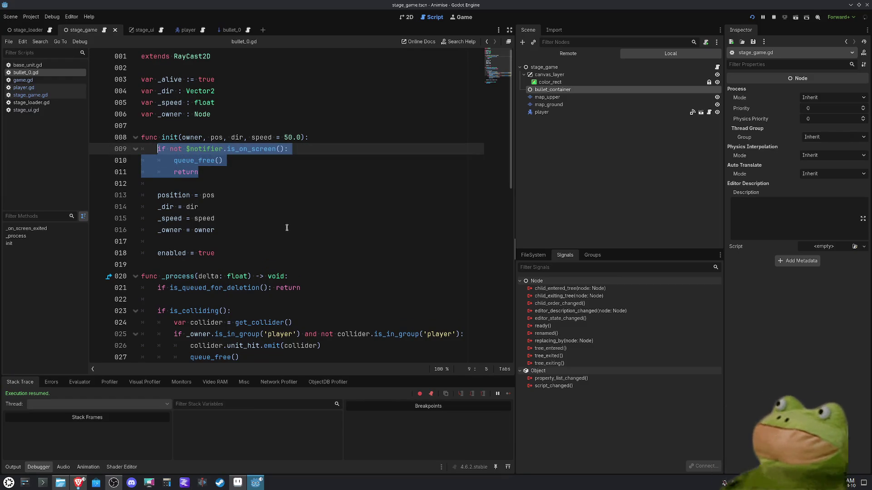
key("BackSpace")
Paste the off-screen check after the _owner assignment and remove the leftover blank lines.
left_click(238, 212)
key("Return")
key("Return")
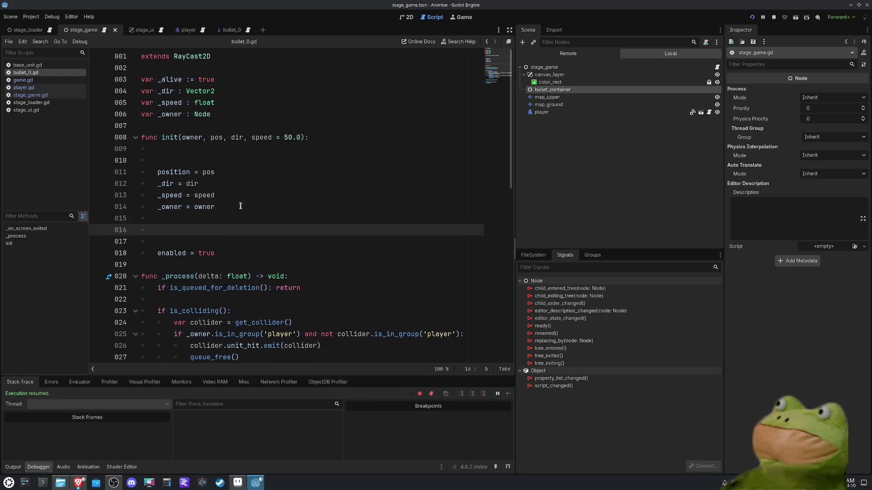
key("ctrl+v")
key("Up")
key("Up")
key("Up")
key("Up")
key("Up")
key("Home")
key("shift+Up")
key("shift+Up")
key("BackSpace")
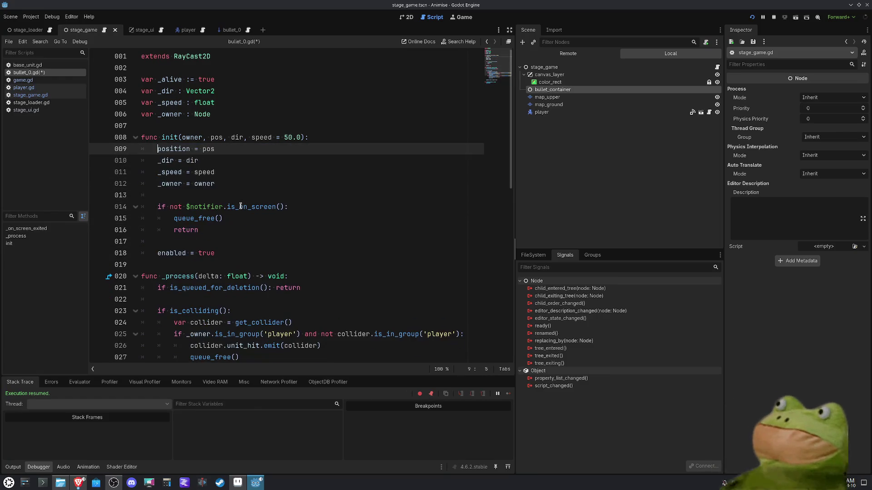
Restart the game and inspect bullet_container in the Remote scene tree.
left_click(752, 17)
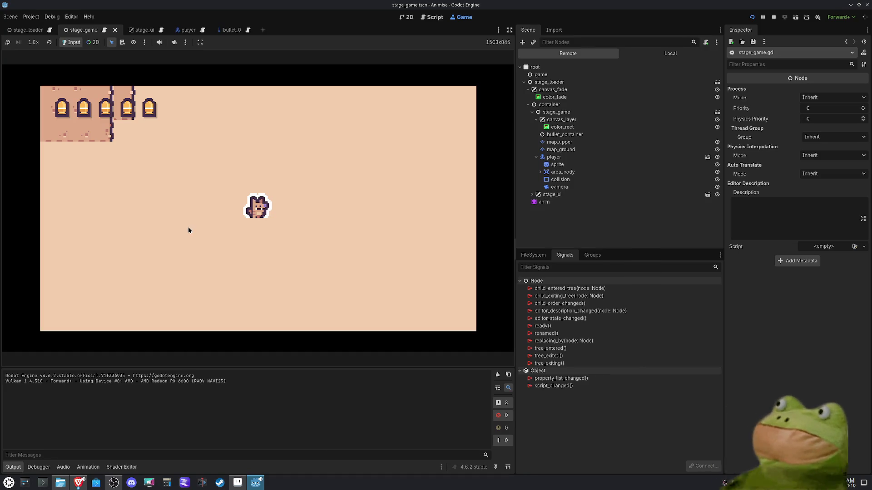
left_click(557, 135)
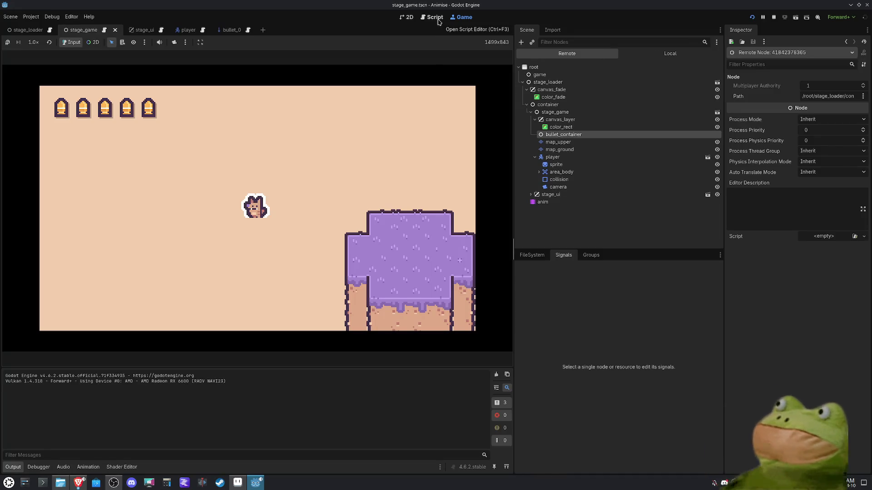
left_click(435, 18)
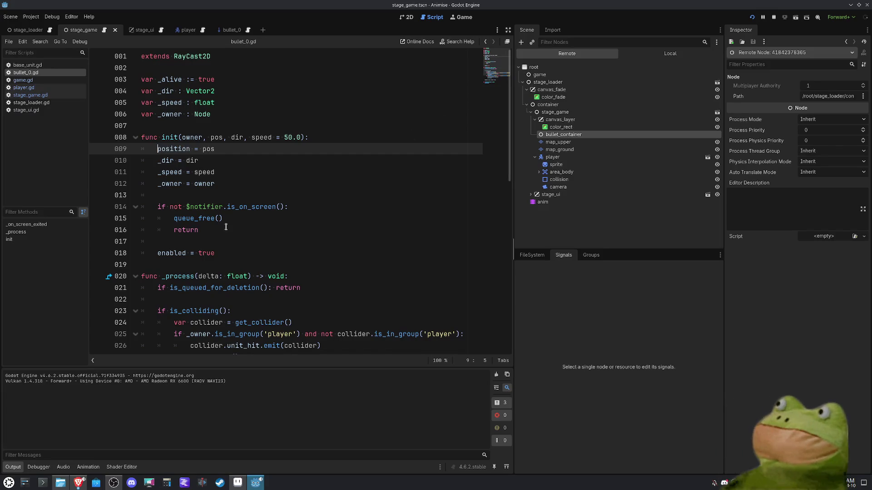
Add a breakpoint on line 16 of bullet_0.gd and try retyping the is_on_screen method name.
left_click(98, 230)
double_click(267, 211)
type("IS_ON")
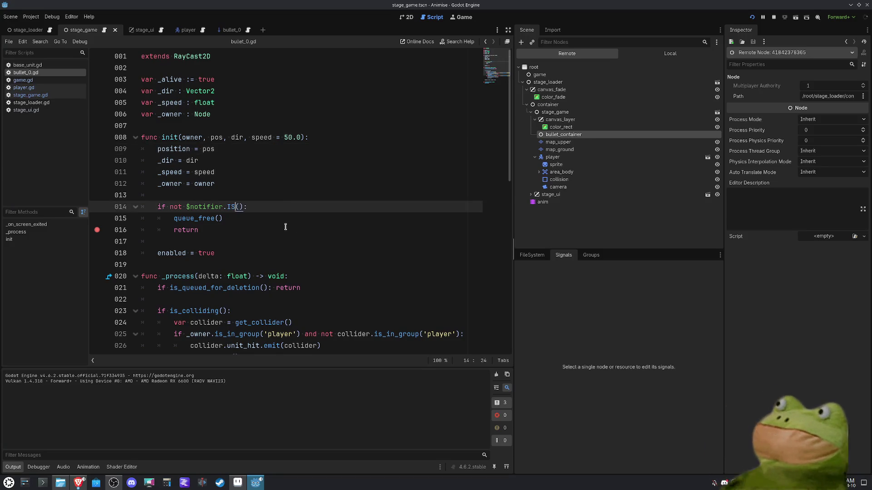
key("BackSpace")
key("BackSpace")
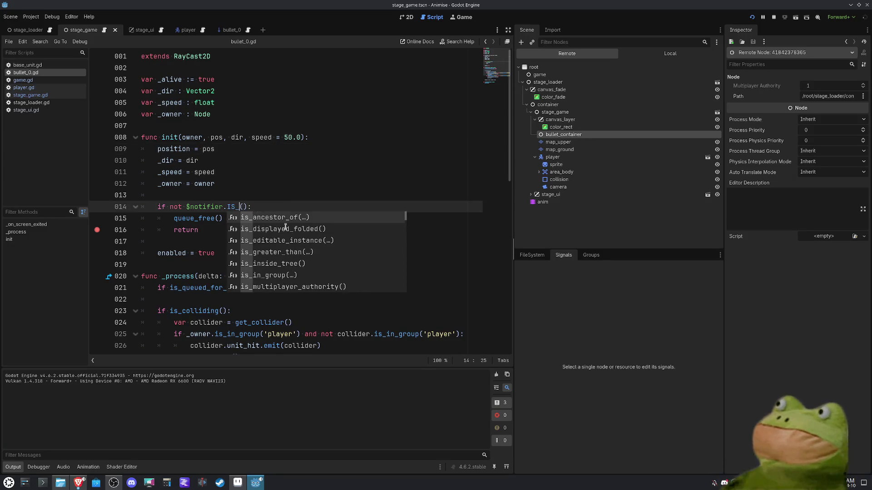
key("BackSpace")
key("BackSpace")
key("BackSpace")
type("is_in")
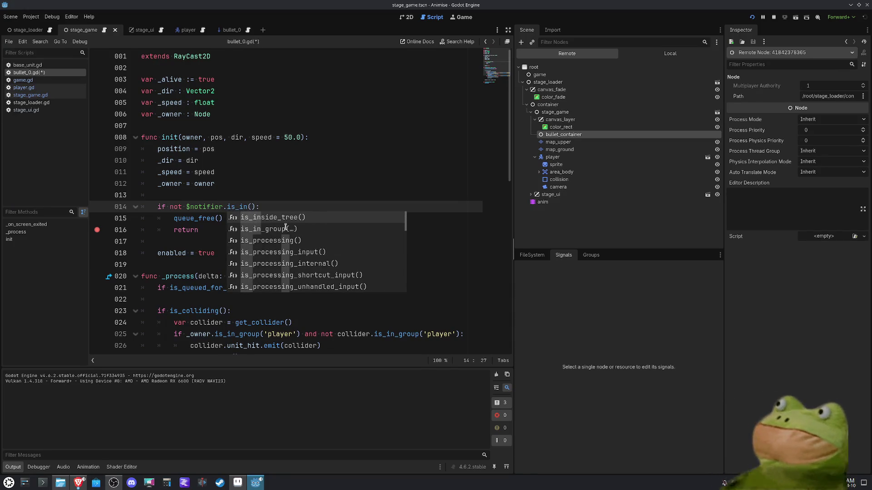
Undo the edit to restore is_on_screen, save, and switch to the bullet_0 scene.
key("ctrl+z")
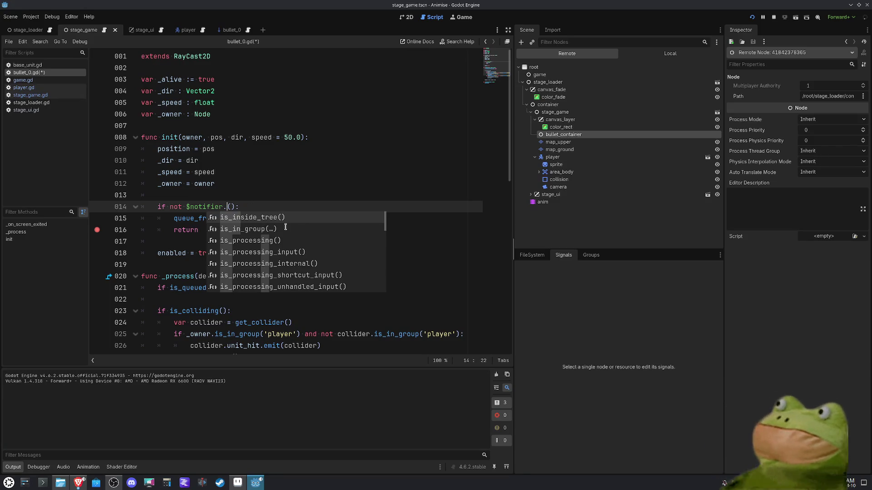
key("ctrl+z")
left_click(315, 176)
left_click(256, 206)
key("ctrl+s")
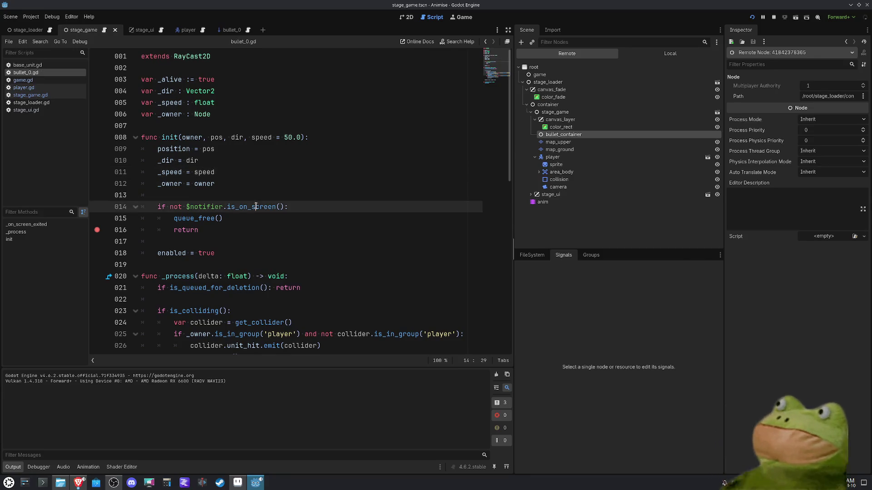
left_click(225, 30)
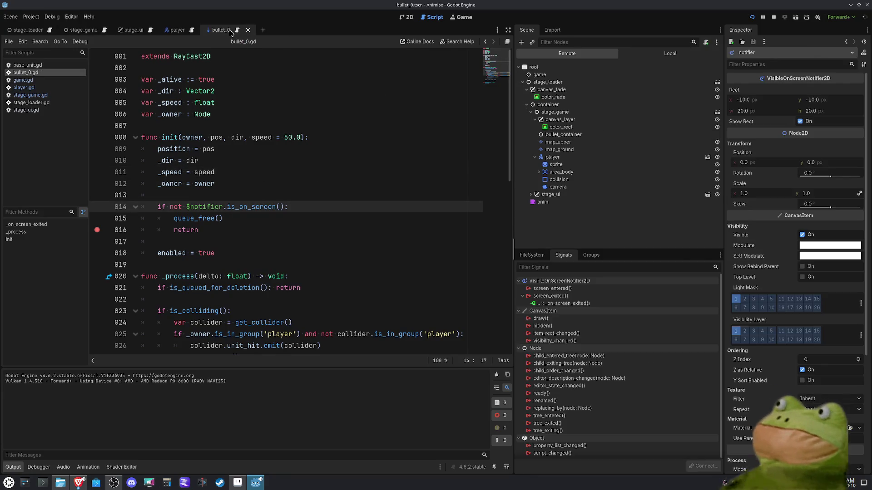
Read the VisibleOnScreenNotifier2D docs for is_on_screen, then stop the running game.
left_click(265, 208, "ctrl")
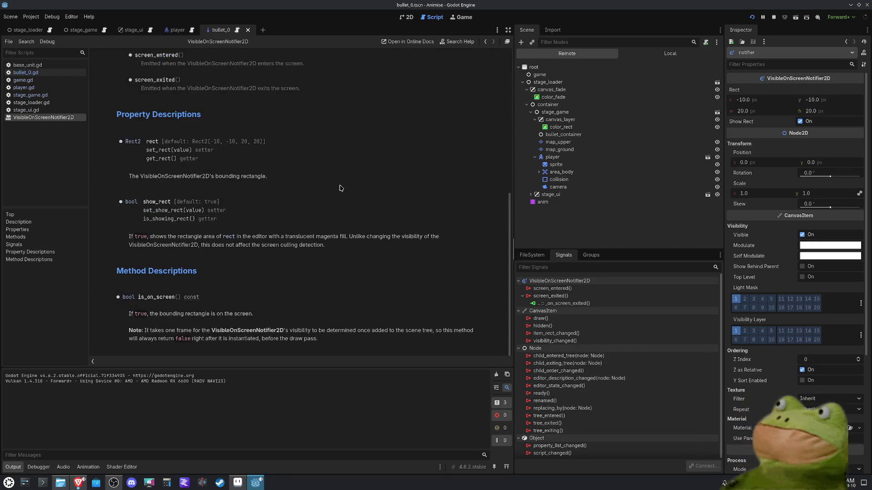
scroll(341, 188, "up", 10)
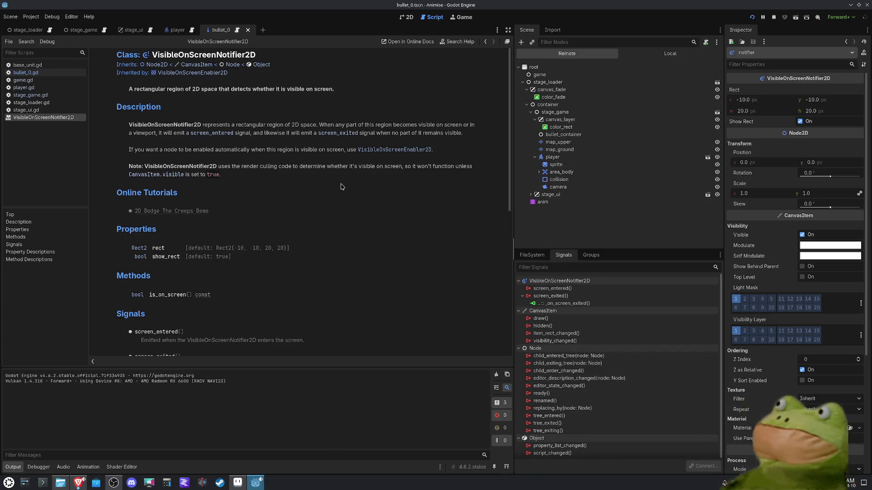
scroll(203, 135, "down", 5)
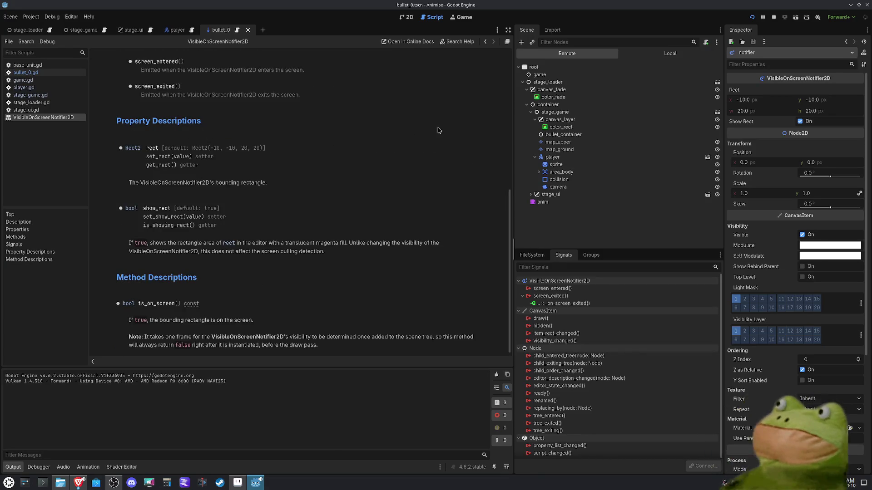
scroll(446, 151, "up", 3)
scroll(445, 151, "down", 5)
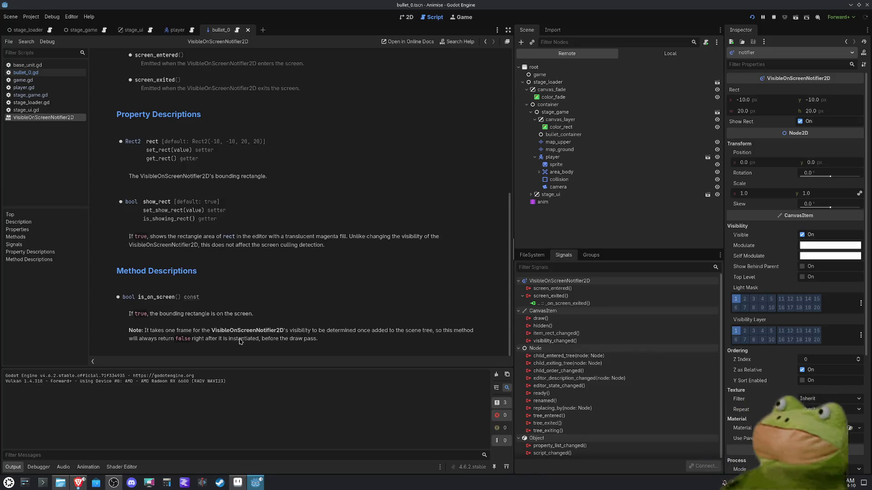
left_click(773, 17)
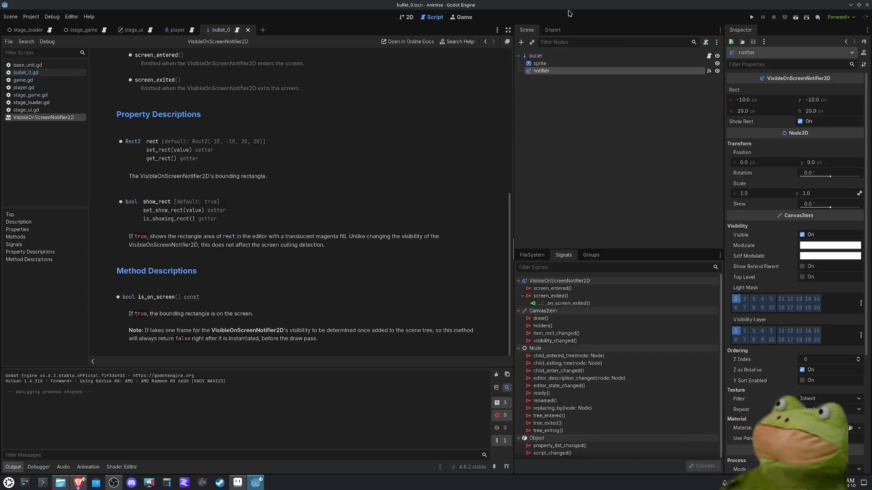
left_click(485, 42)
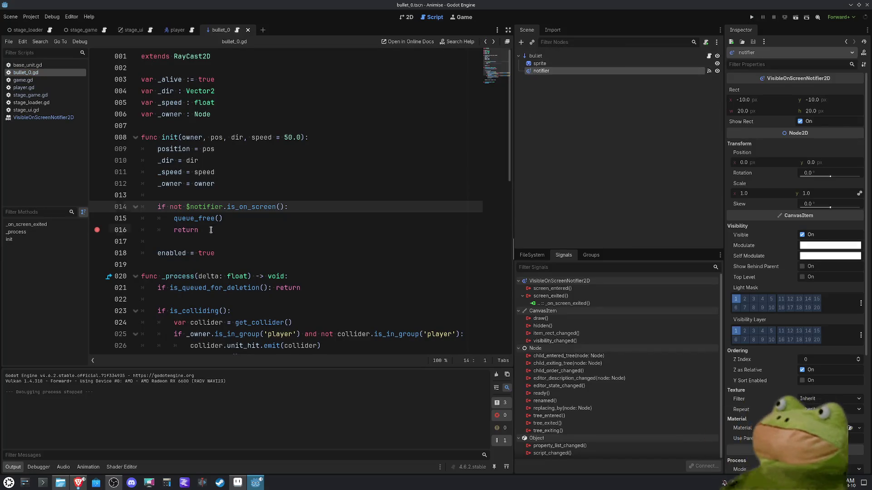
Comment out lines 14–16 of bullet_0.gd with Ctrl+K, then run and stop the game.
left_click_drag(211, 231, 129, 209)
key("ctrl+k")
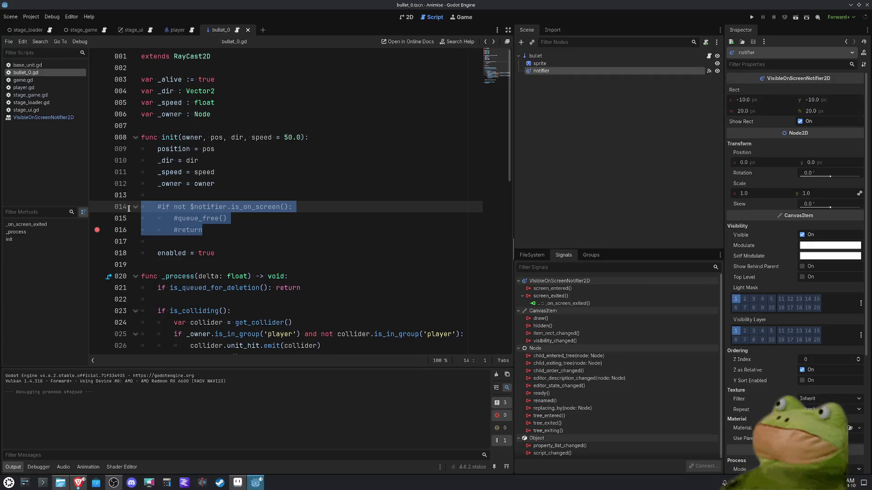
left_click(752, 17)
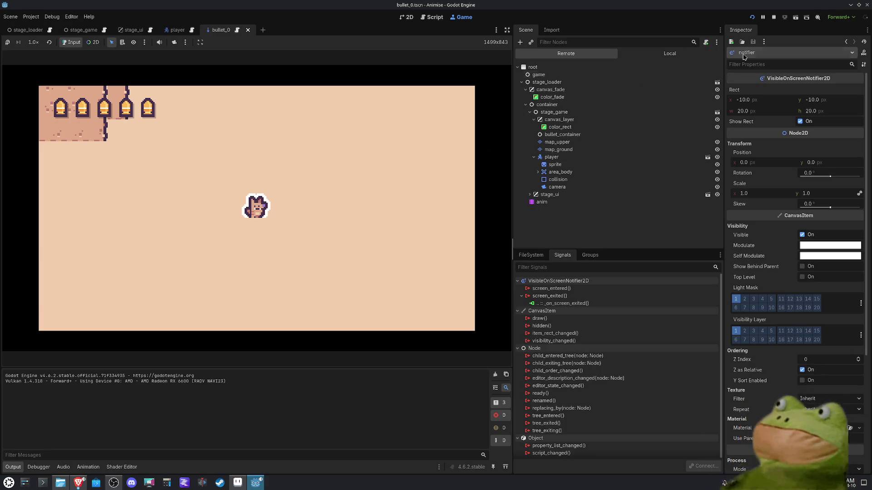
left_click(774, 18)
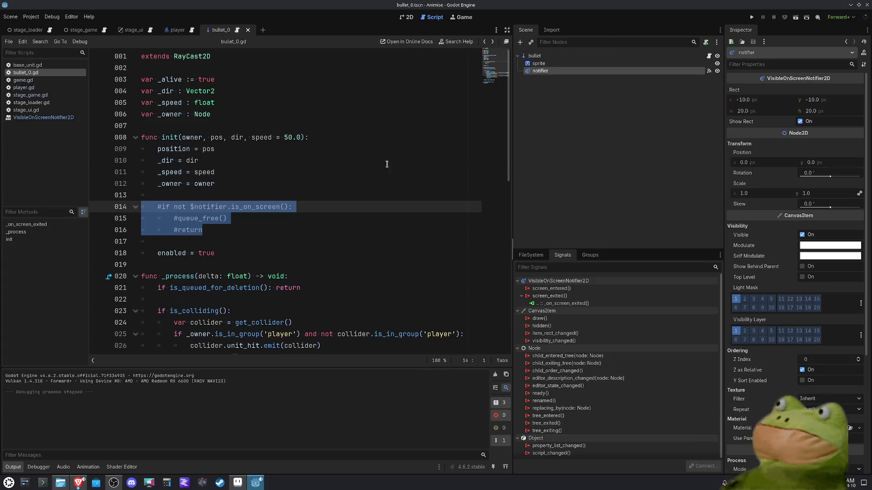
left_click(335, 205)
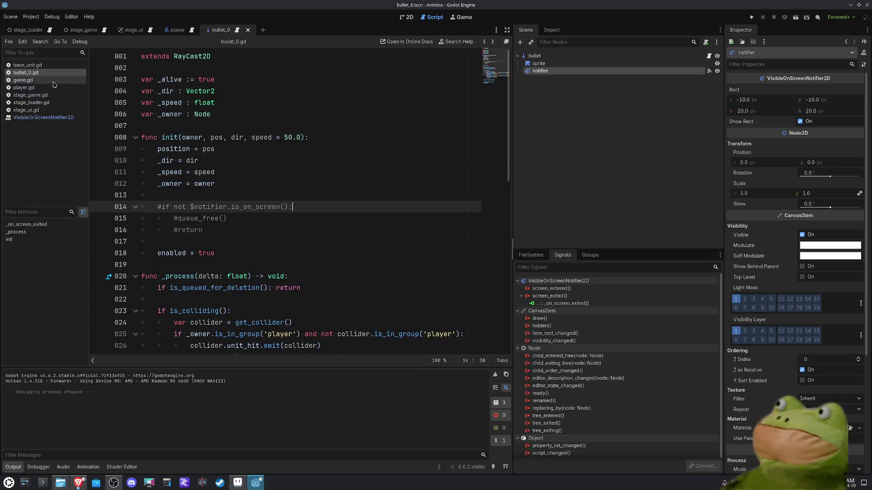
Delete the commented-out lines 14–16 and the leftover blank lines from bullet_0.gd.
left_click_drag(259, 235, 113, 207)
key("Delete")
left_click(351, 196)
key("Delete")
key("Delete")
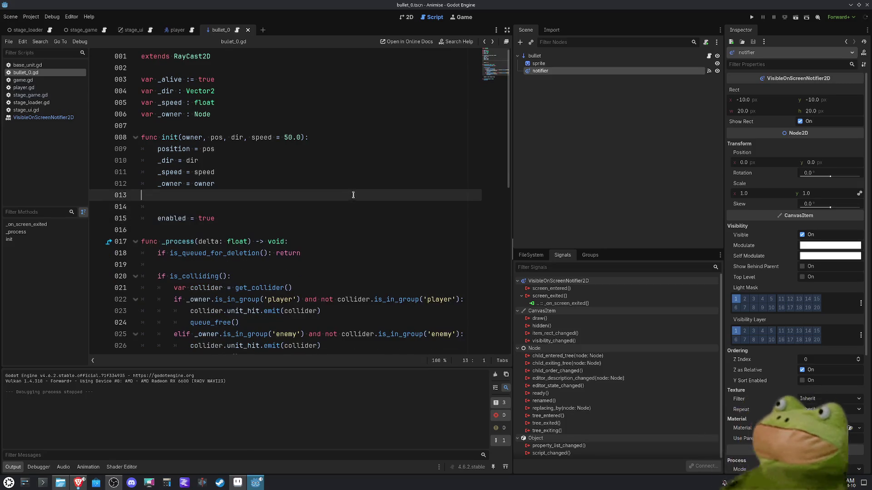
left_click(374, 184)
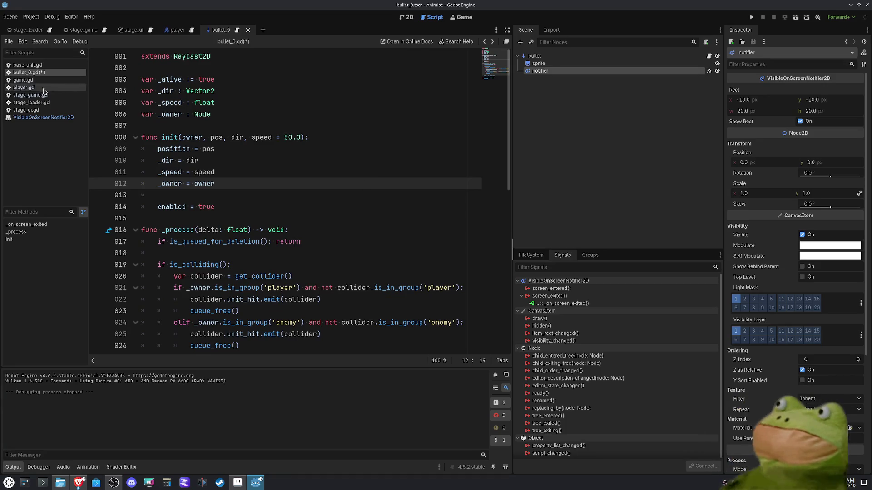
Close the VisibleOnScreenNotifier2D docs, save bullet_0.gd, and switch to stage_game.gd.
left_click(43, 119)
right_click(42, 119)
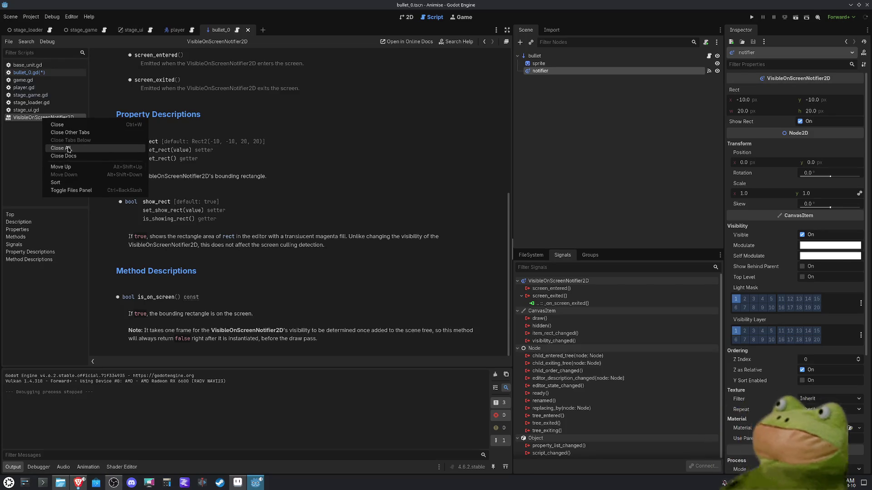
left_click(61, 124)
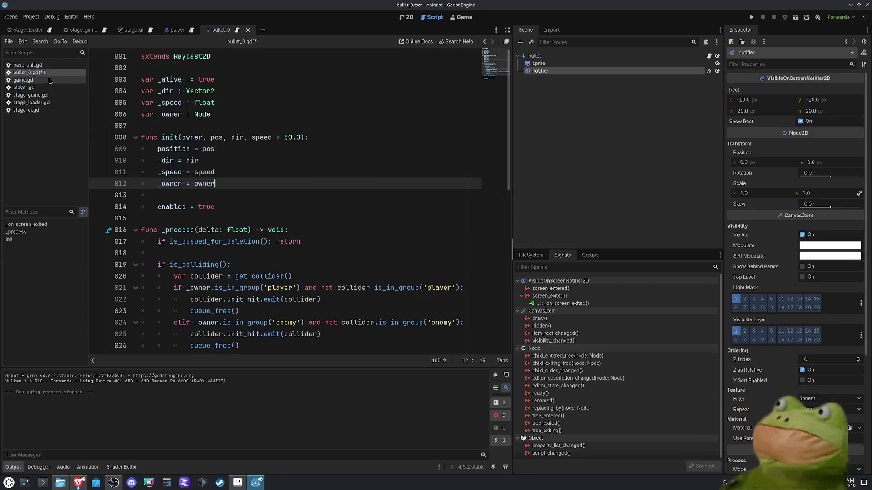
key("ctrl+s")
key("alt+Left")
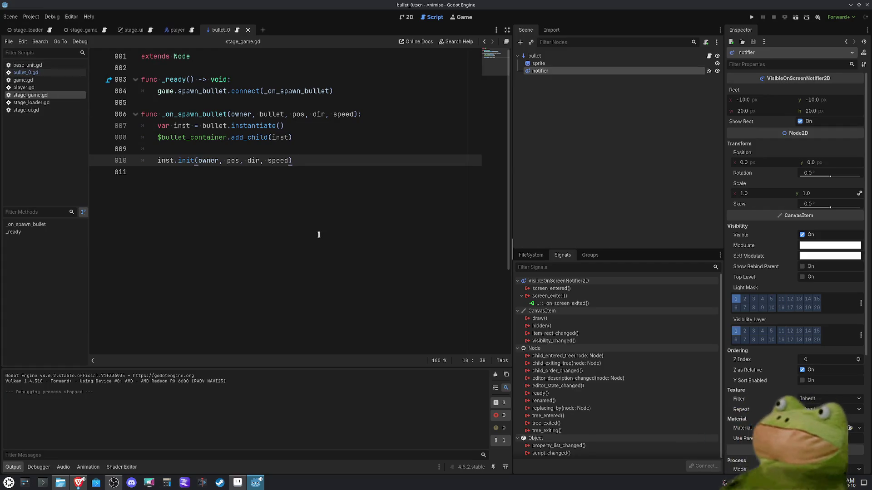
In player.gd, start a new indented line 33 after the ammo decrement.
left_click(30, 88)
left_click(302, 278)
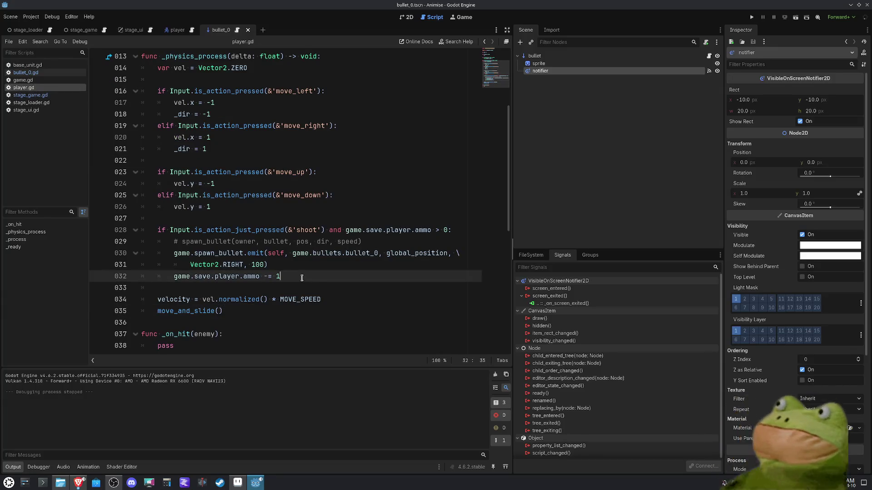
type("\\")
key("Return")
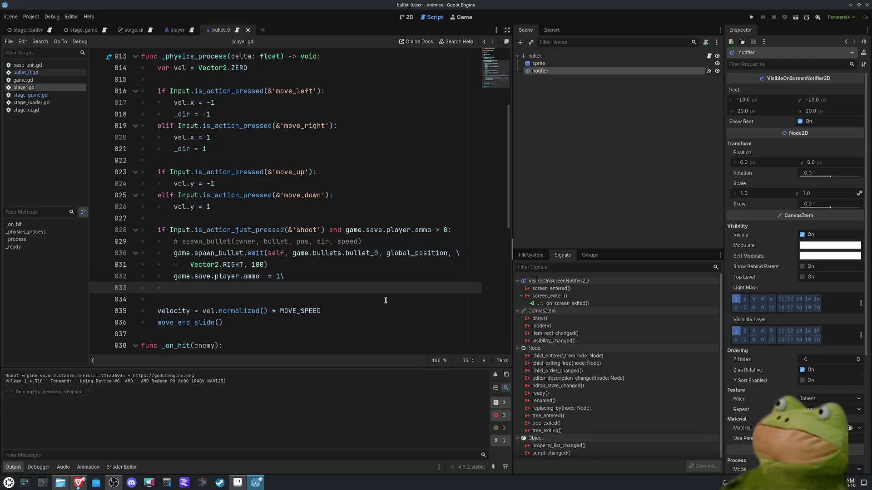
key("BackSpace")
key("BackSpace")
key("Return")
Write line 33 as elif Input.is_action_just_pressed(&'reload') and game.save.player.ammo.
type("elif")
type(" Input.is_action")
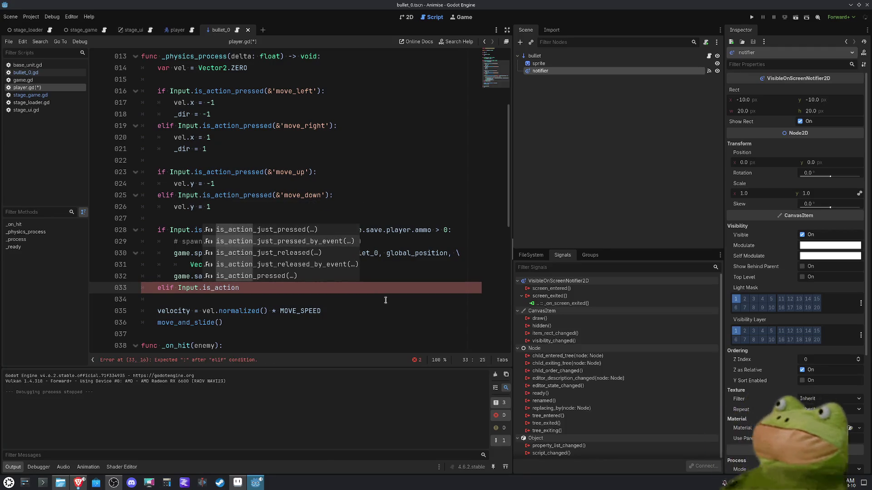
key("Return")
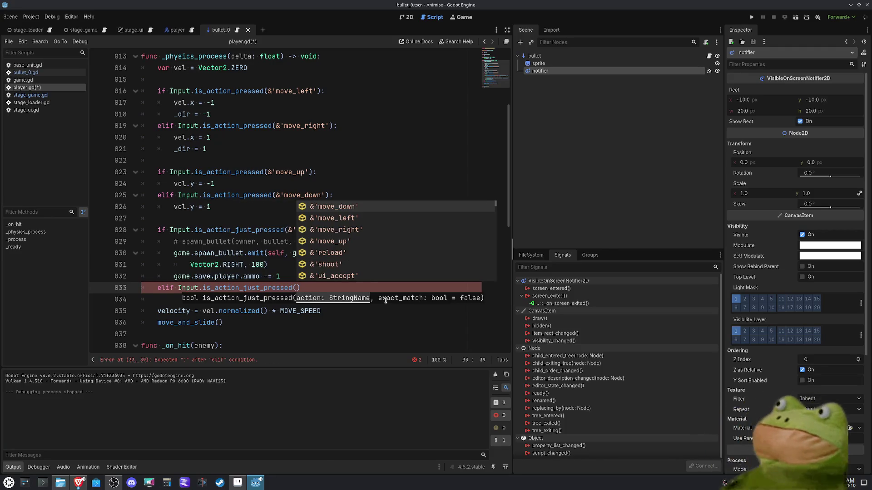
key("Down")
key("Down")
key("Down")
key("Return")
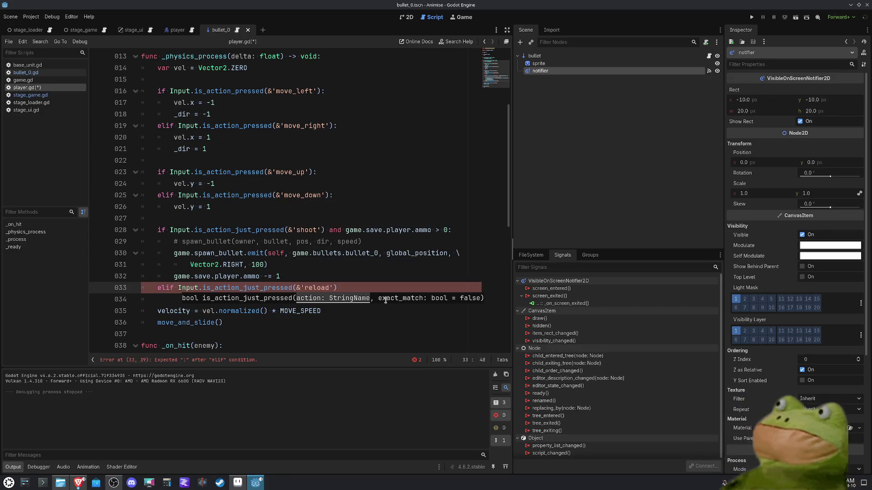
type(") and game.save.player.ammo")
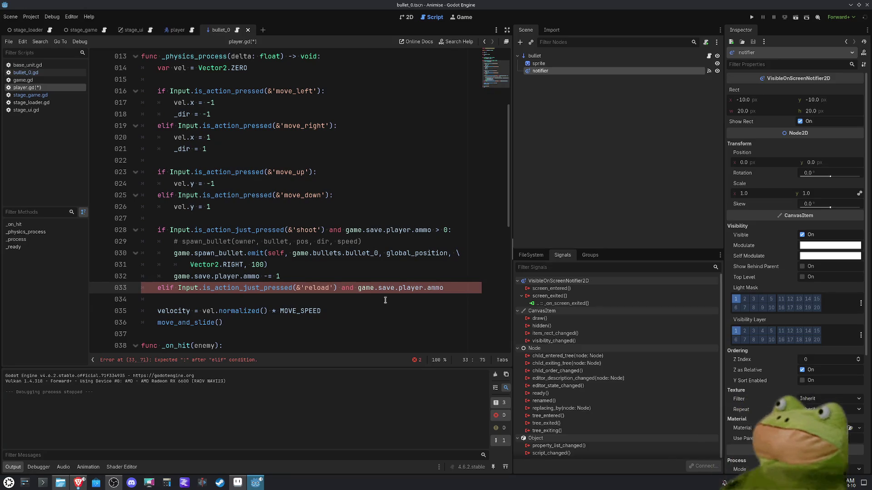
left_click(385, 300)
scroll(344, 194, "up", 4)
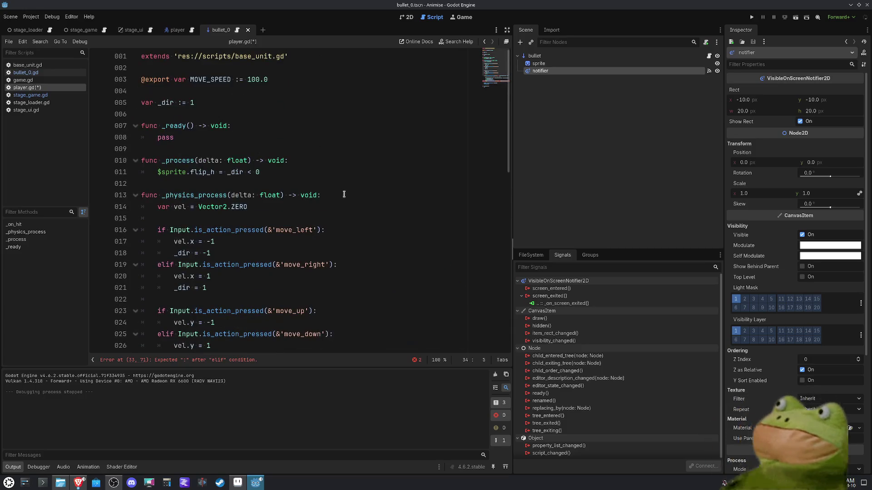
left_click(302, 79)
key("Return")
key("Return")
type("@onready")
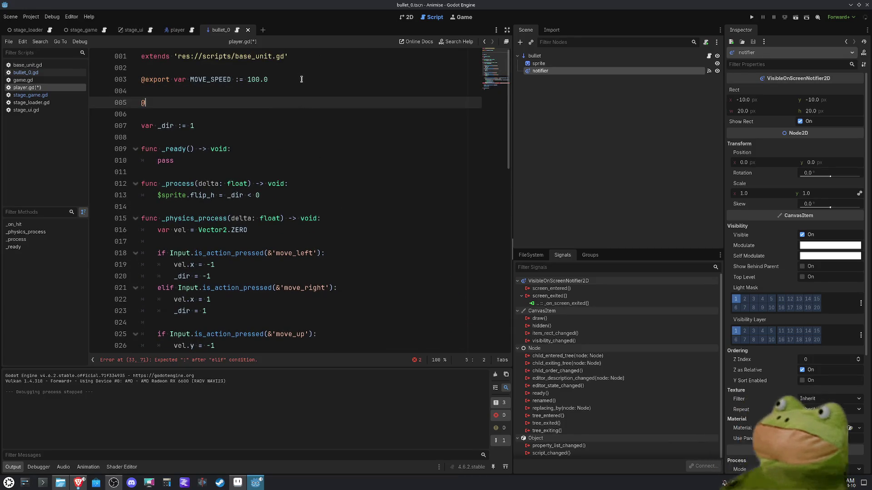
type(" var playe")
type("r_")
type("data = ")
type("game.save.player")
Replace game.save.player with player_data in the shoot and reload conditions.
left_click(306, 130)
double_click(230, 104)
key("ctrl+c")
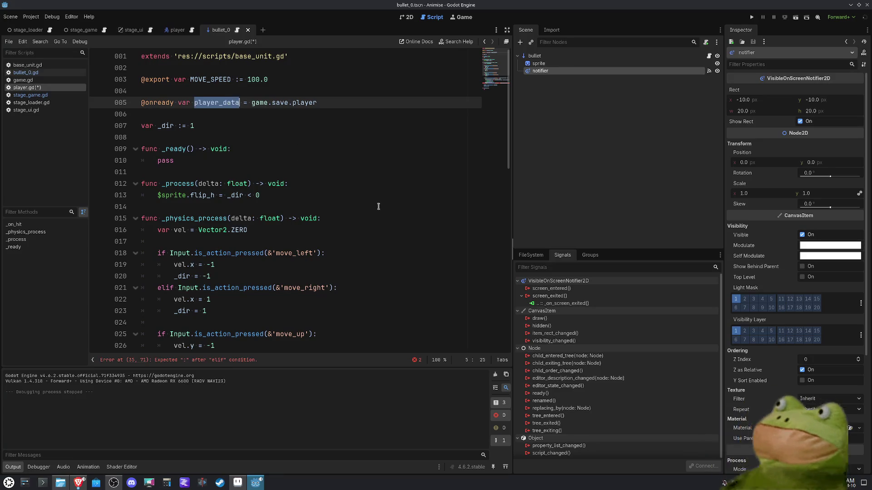
scroll(379, 206, "down", 7)
scroll(397, 217, "up", 2)
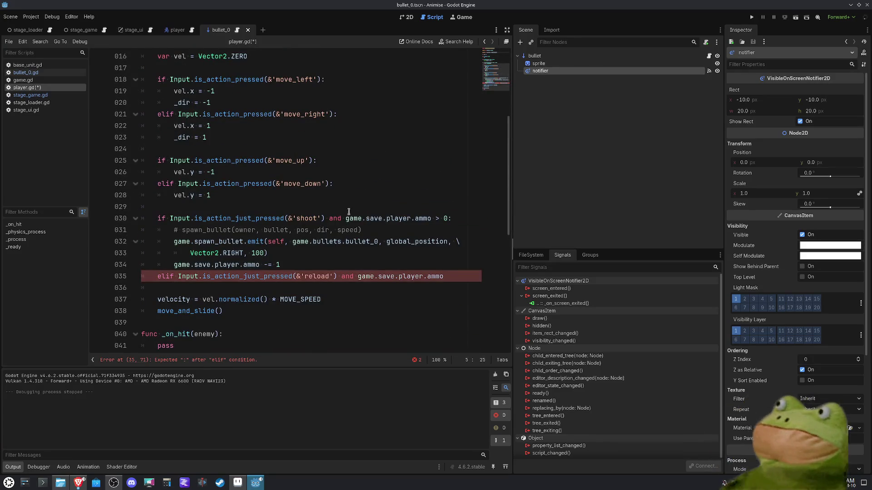
left_click_drag(346, 218, 415, 219)
key("ctrl+v")
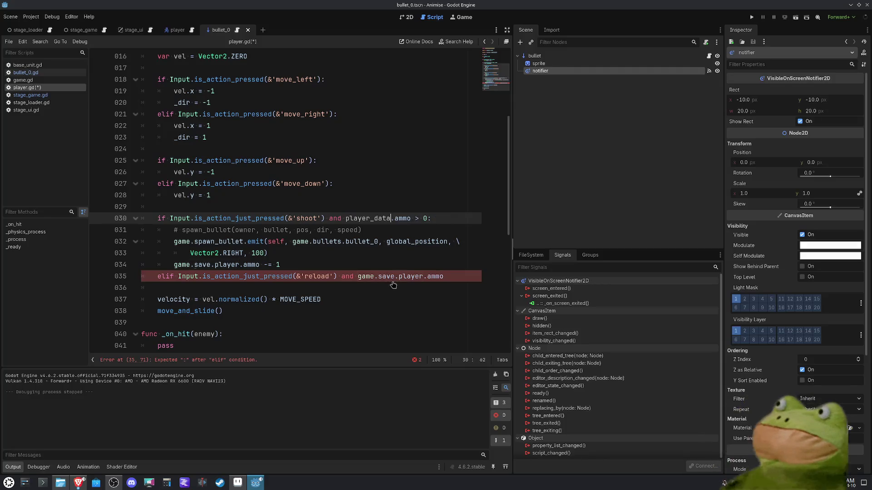
left_click_drag(358, 276, 422, 276)
key("ctrl+v")
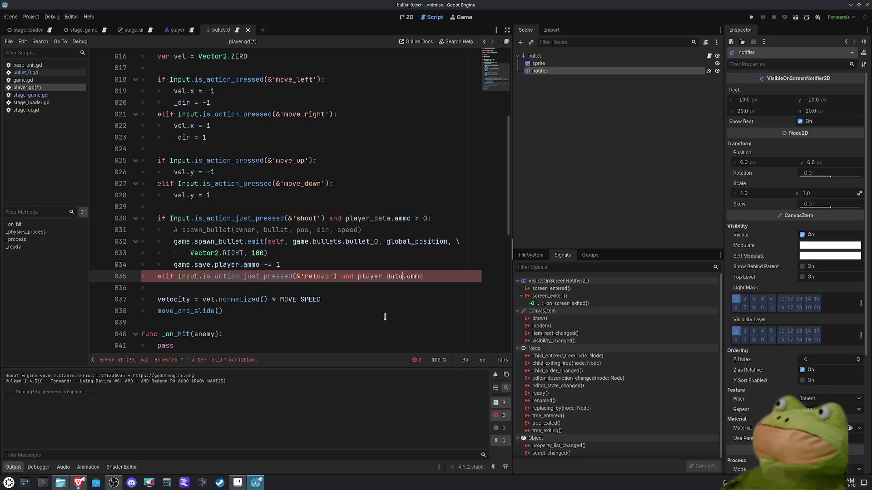
End the reload condition with player_data.max_ammo: and give it a placeholder pass body.
key("End")
type("player_data.")
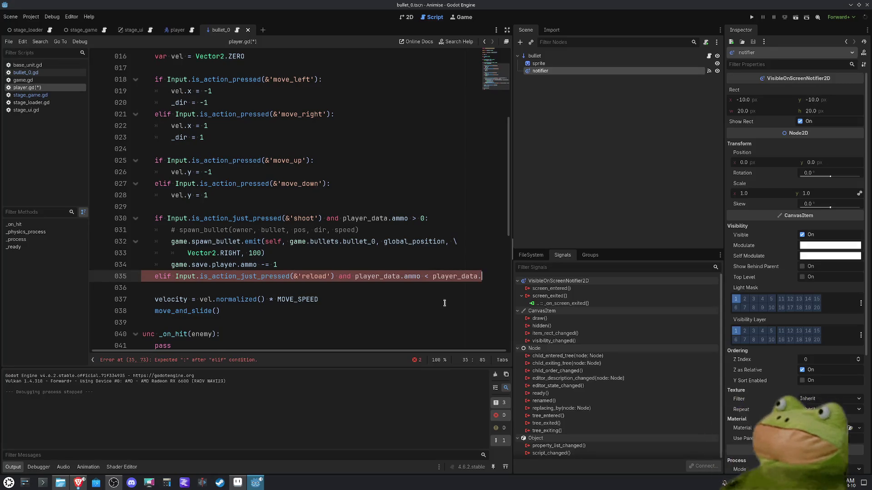
type("max_ammo")
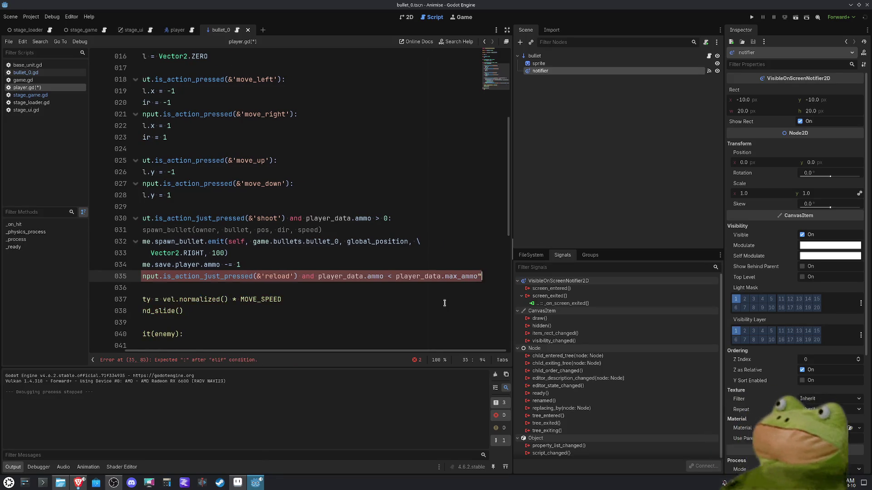
type(":")
key("Return")
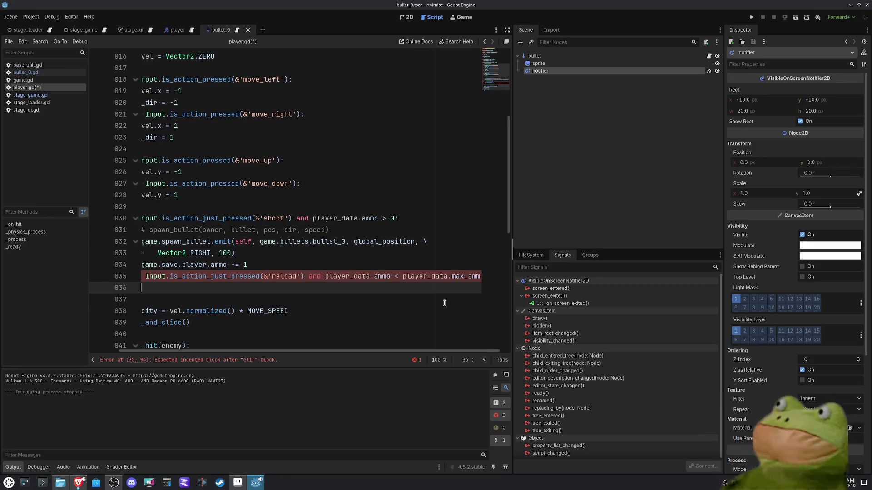
key("Home")
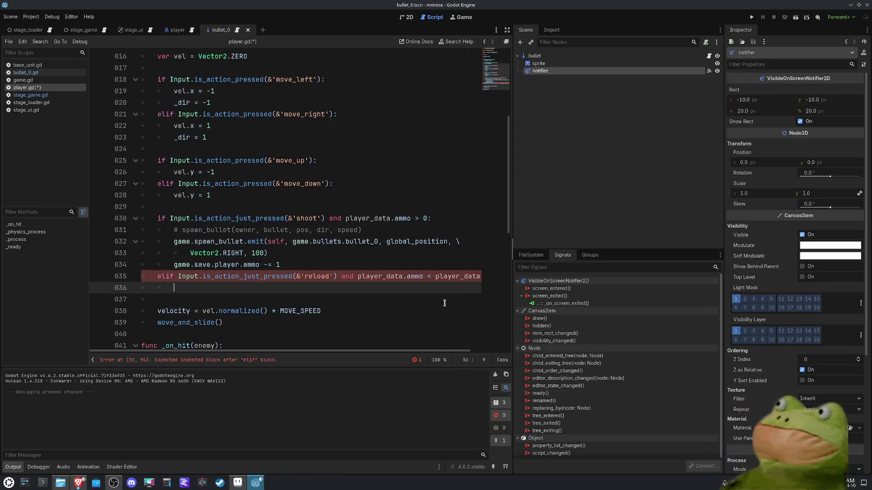
type("pass")
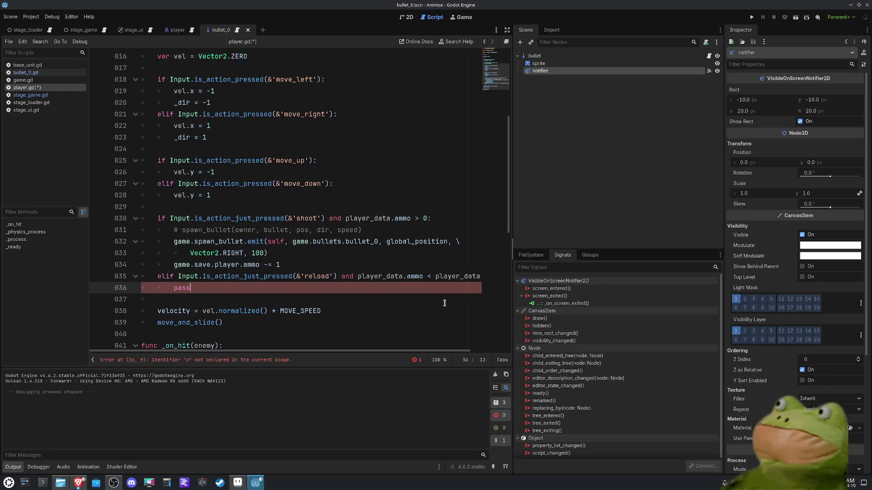
Split the reload condition over two lines, add player_data.ammo = player_data.max_ammo, and save.
left_click(431, 276)
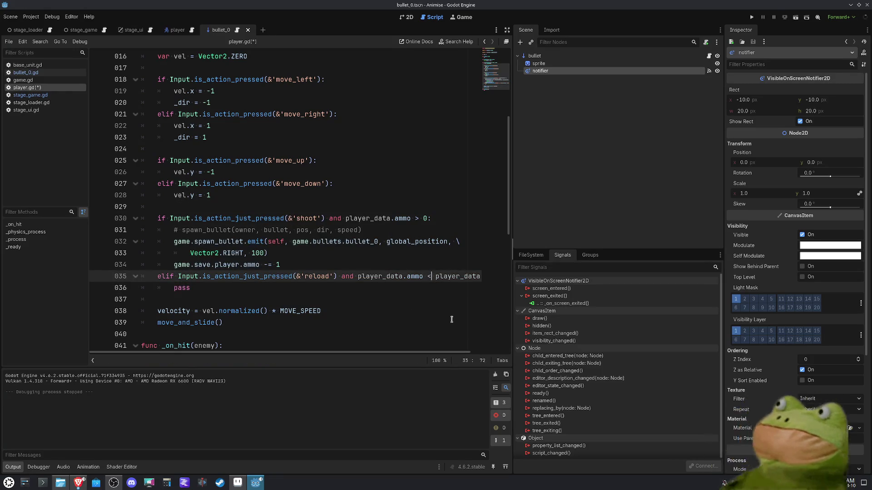
type("\\")
key("Return")
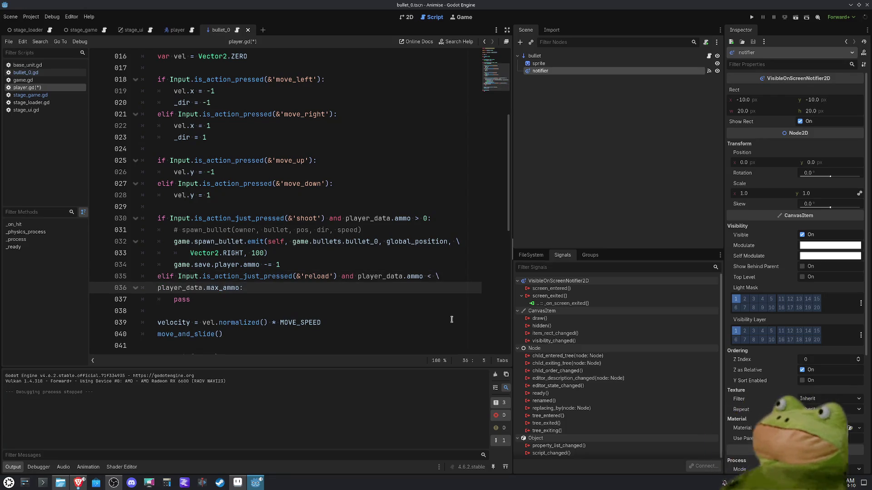
key("Return")
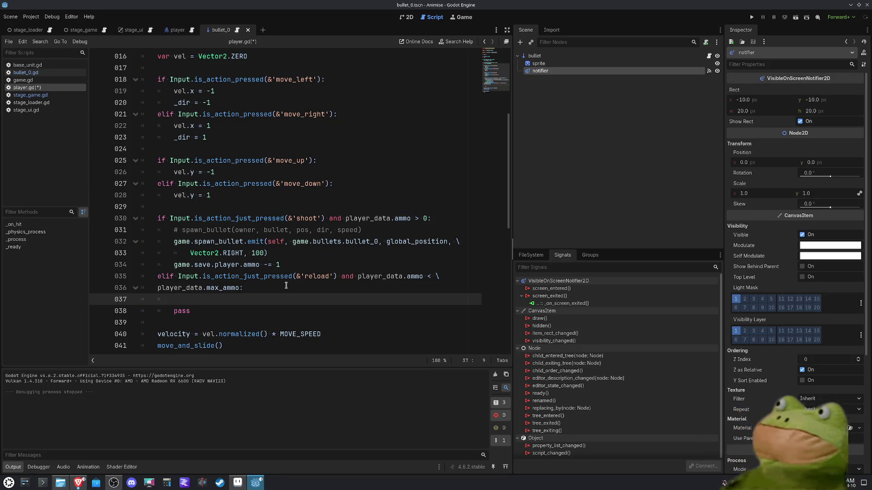
type("player")
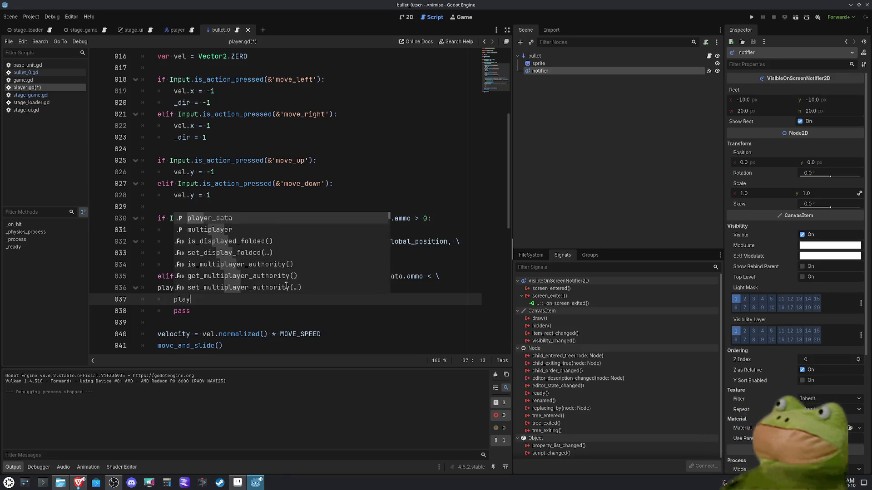
type("_data.ammo ")
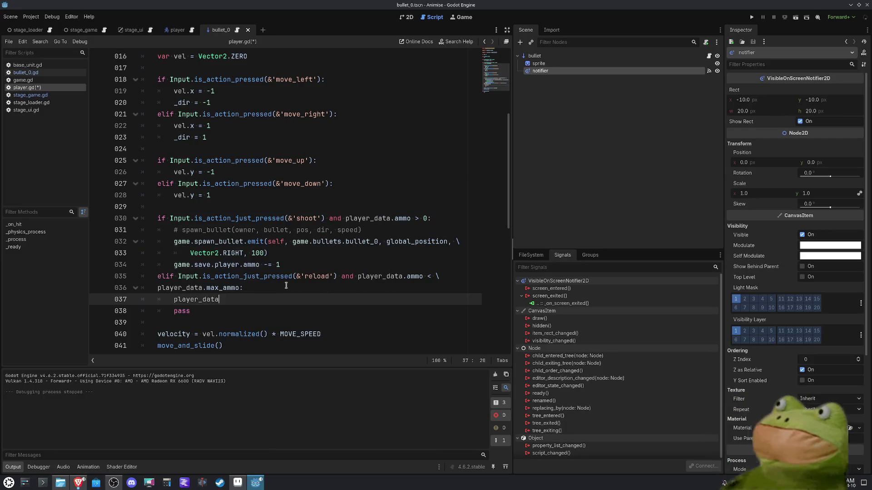
type("= player_dat")
type("a.")
type("max_ammo")
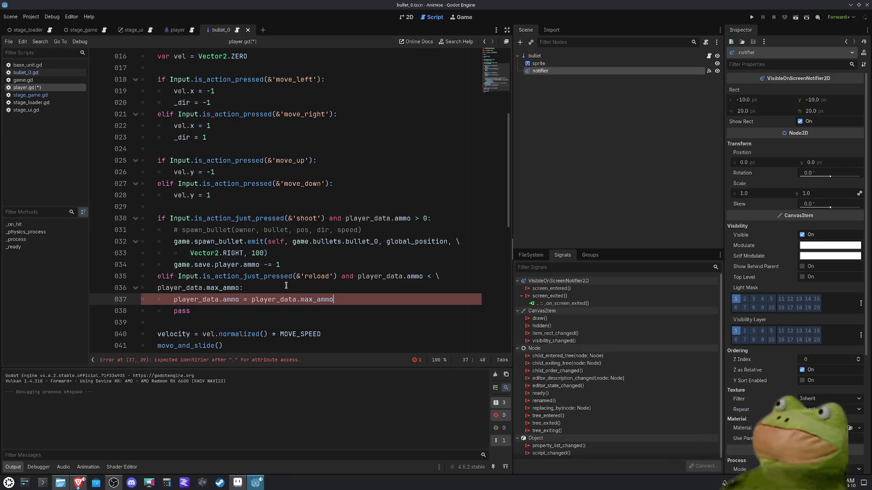
key("ctrl+s")
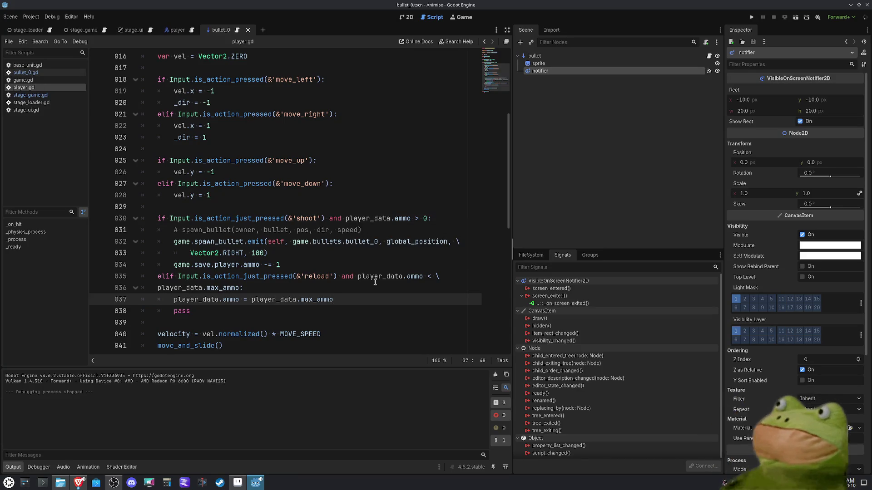
left_click(31, 80)
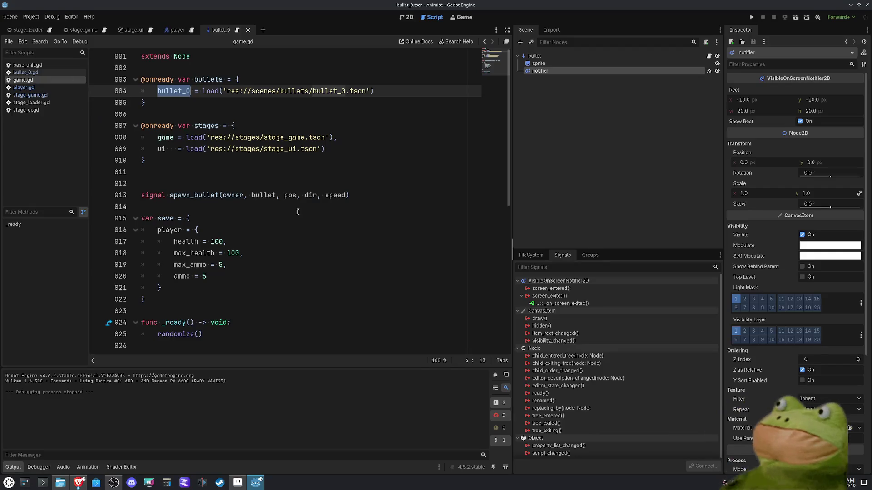
Declare signal update_ammo() on line 12 of game.gd.
left_click(348, 180)
type("signal u")
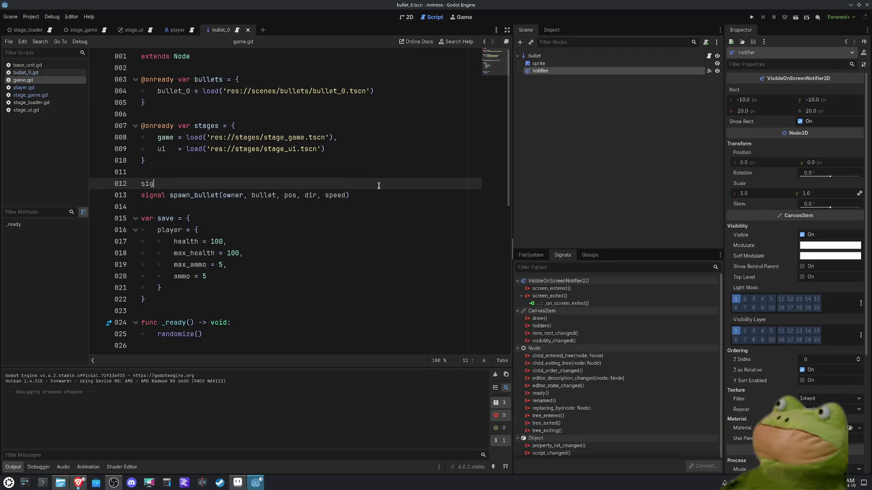
type("pdate_ammo")
type("()")
key("BackSpace")
double_click(196, 183)
left_click(27, 88)
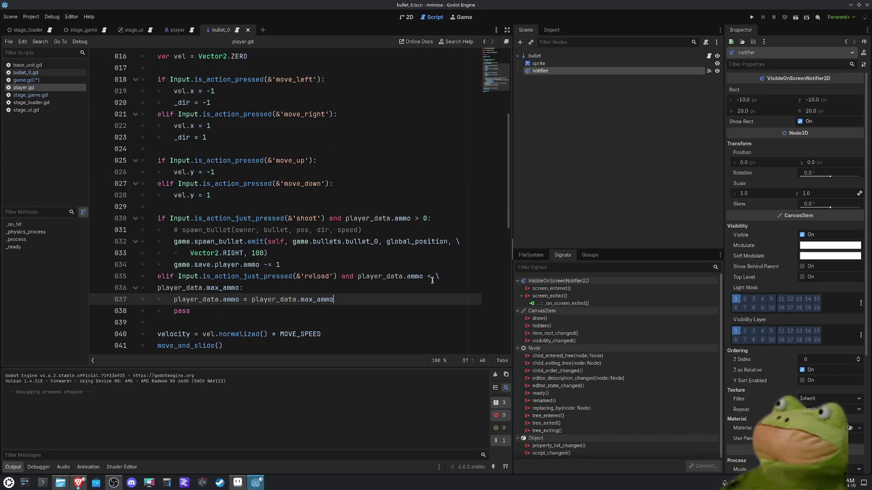
In player.gd, move the ammo decrement above the bullet spawn and delete the spawn_bullet comment.
left_click(335, 252)
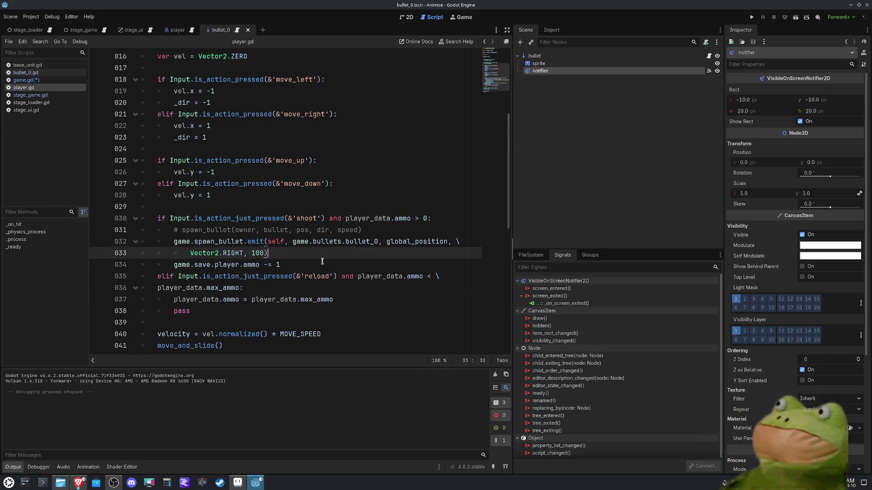
left_click(317, 262)
key("alt+Up")
key("alt+Up")
key("alt+Up")
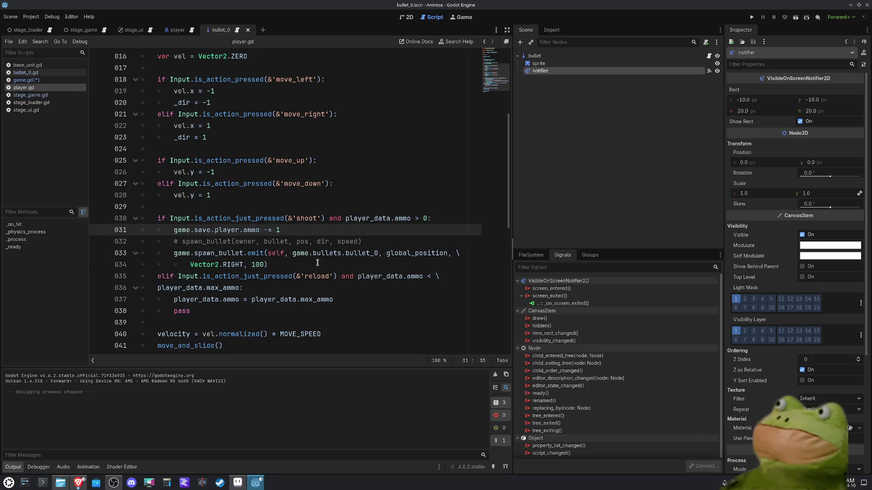
key("Down")
key("End")
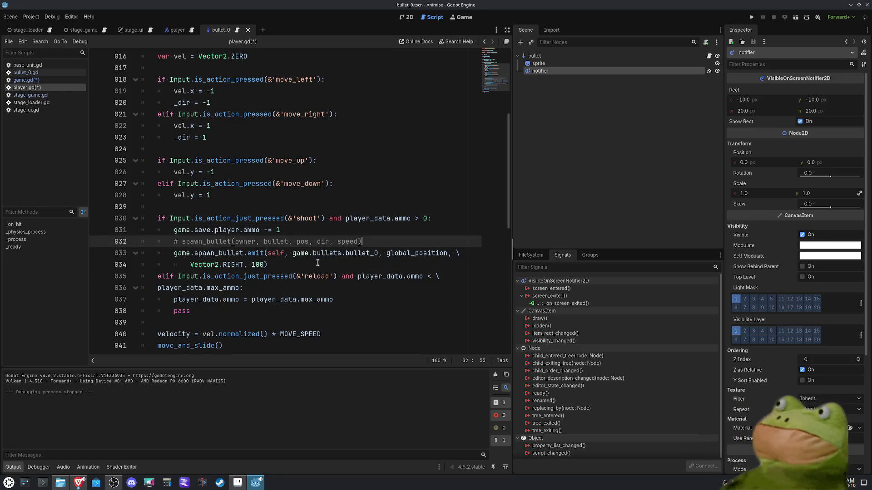
key("shift+Home")
key("BackSpace")
key("Down")
key("Down")
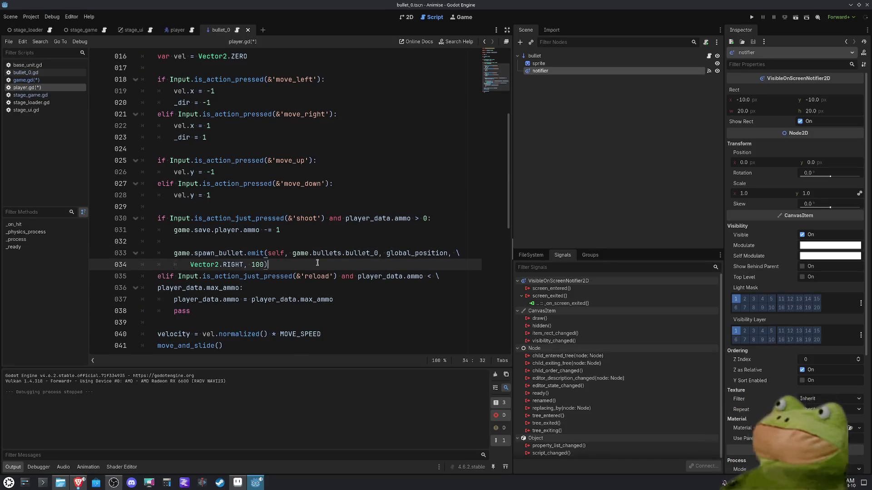
Add game.update_ammo.emit() after the spawn call and in place of pass in the reload branch.
key("Return")
type("game.update_ammo")
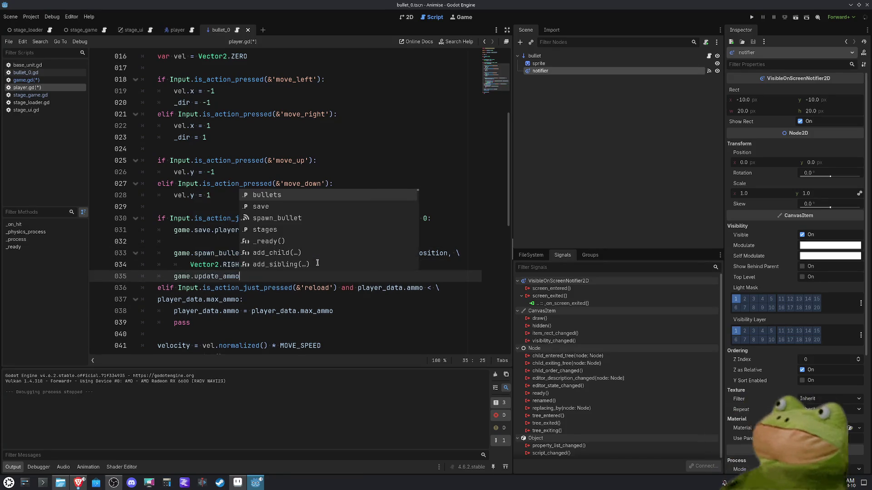
type(".emit()")
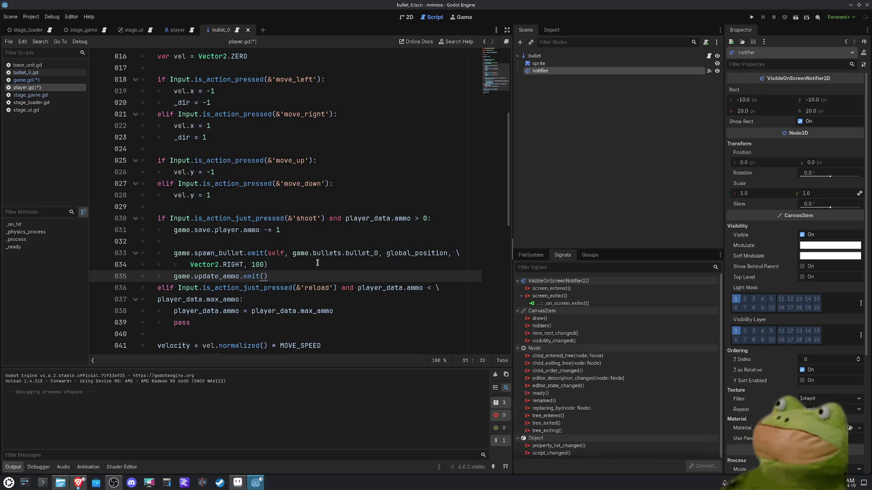
left_click_drag(269, 276, 173, 276)
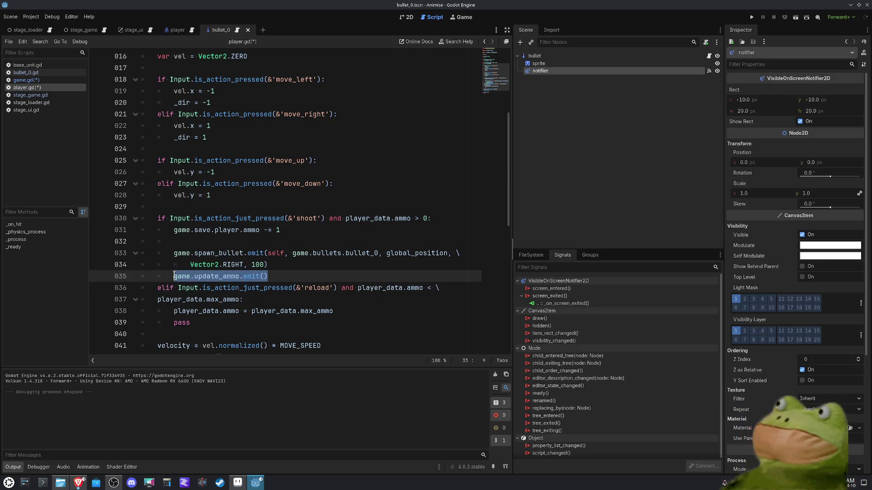
key("ctrl+c")
double_click(182, 323)
key("ctrl+v")
left_click(395, 314)
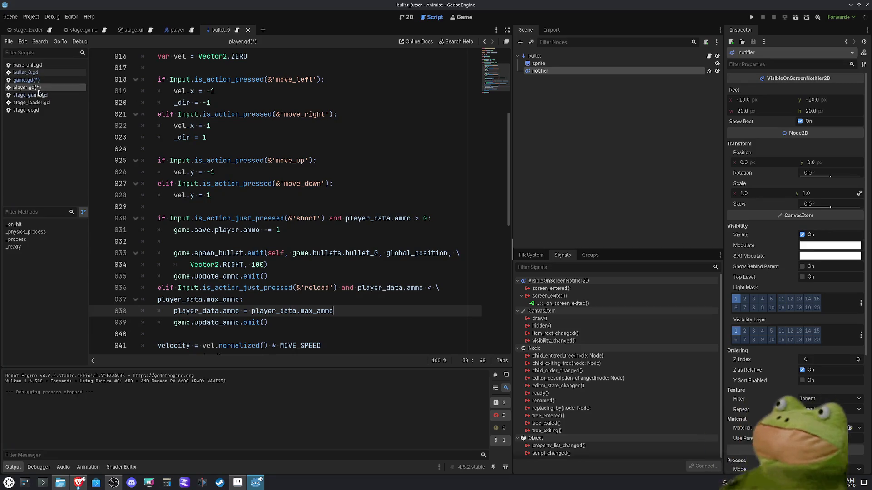
left_click(40, 66)
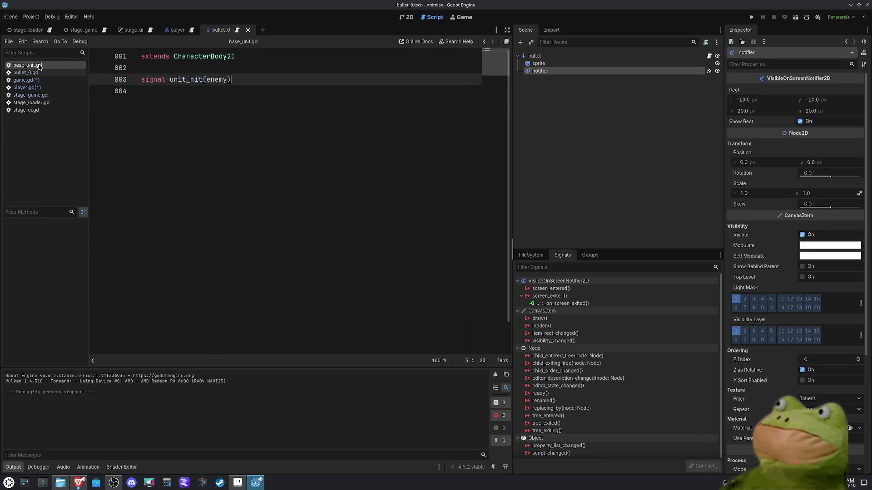
In stage_ui.gd's _ready, connect game.update_ammo to _on_update_ammo instead of spawn_bullet.
left_click(34, 110)
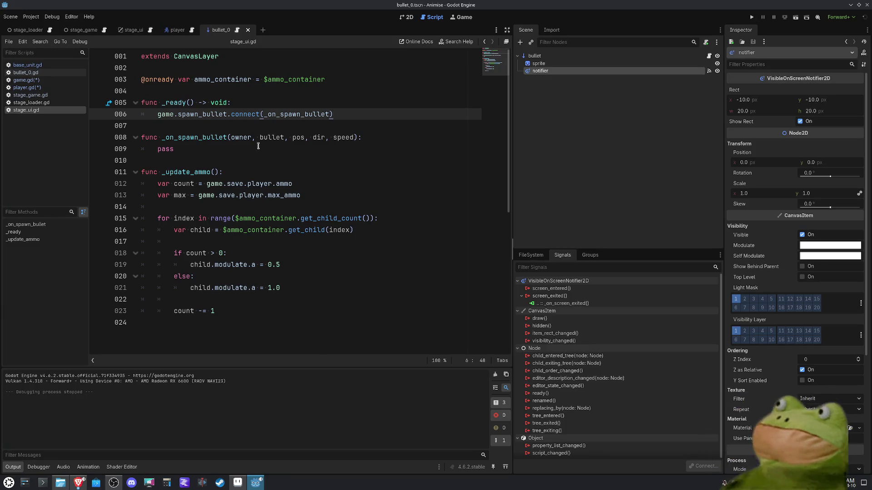
double_click(196, 114)
key("ctrl+v")
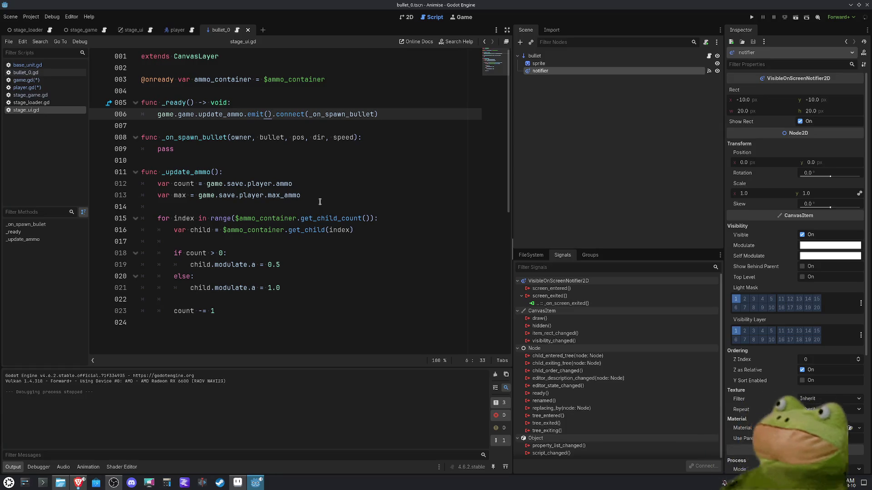
key("shift+Left")
key("shift+Left")
key("shift+Left")
key("BackSpace")
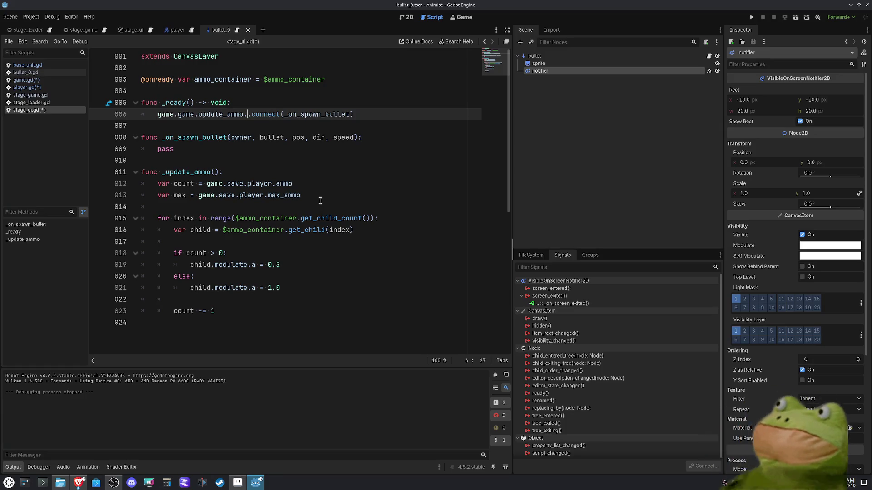
double_click(185, 114)
key("Delete")
key("Delete")
key("ctrl+shift+Right")
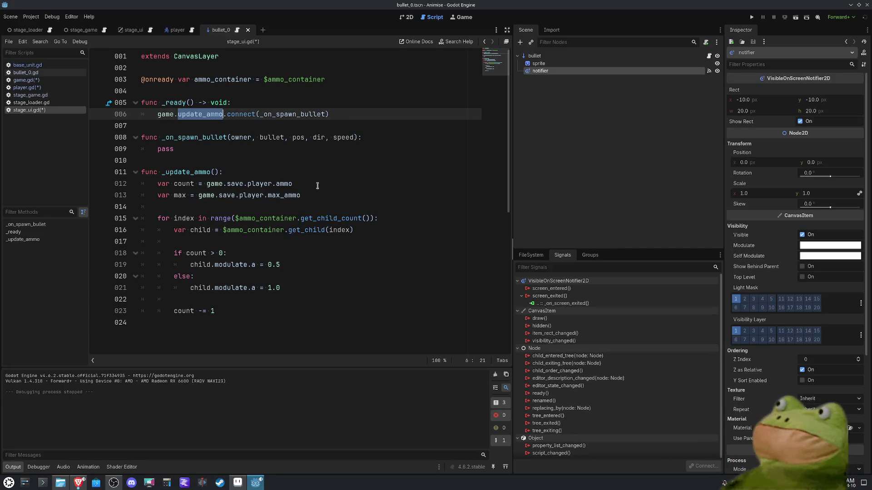
left_click_drag(275, 114, 325, 114)
key("ctrl+v")
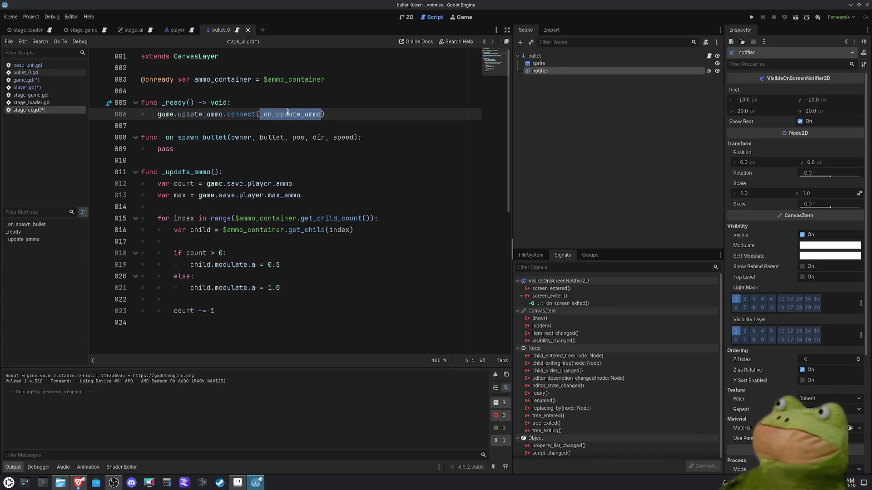
Rename the handler to _on_update_ammo without parameters and make it call _update_ammo().
double_click(197, 138)
key("ctrl+v")
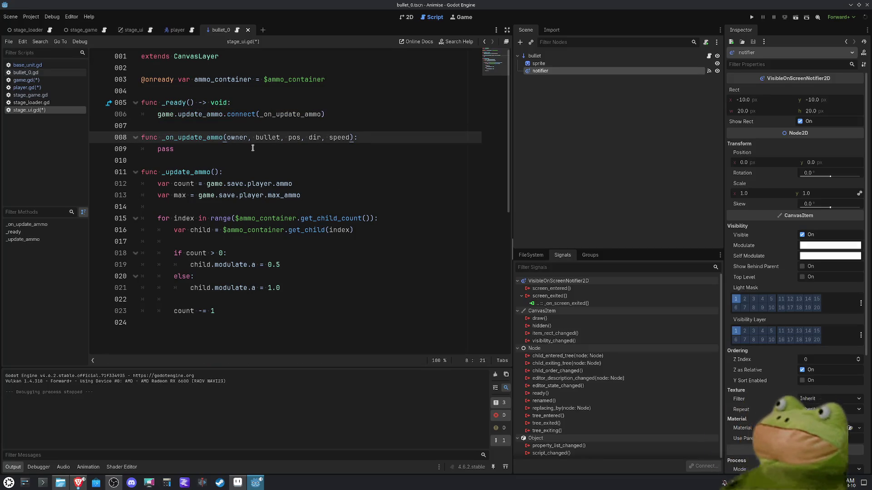
left_click_drag(226, 138, 352, 138)
key("BackSpace")
left_click_drag(219, 173, 163, 174)
key("ctrl+c")
double_click(165, 149)
key("ctrl+v")
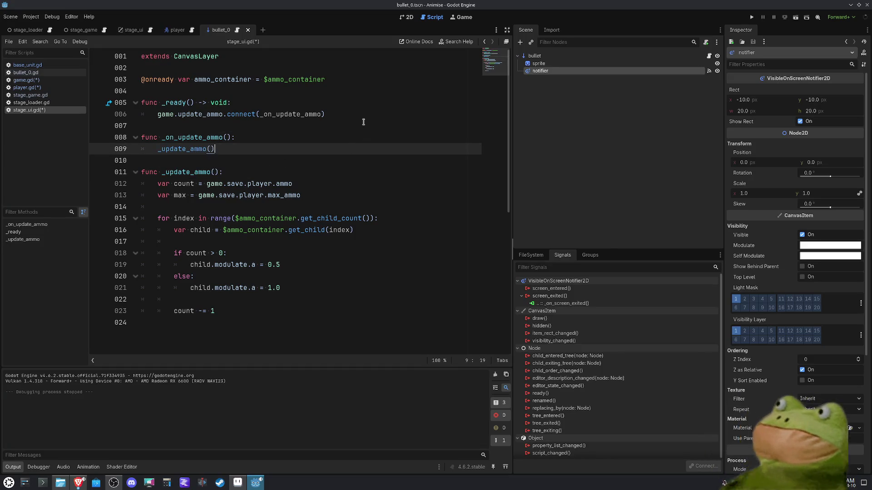
Also call _update_ammo() in _ready, save all scripts, and run the project with F5.
left_click(361, 115)
key("Return")
key("ctrl+v")
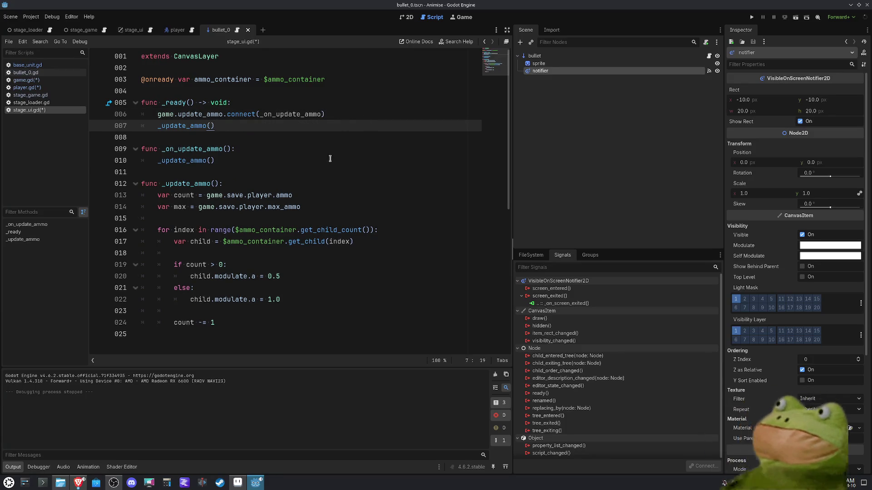
left_click(330, 158)
key("ctrl+s")
left_click(379, 142)
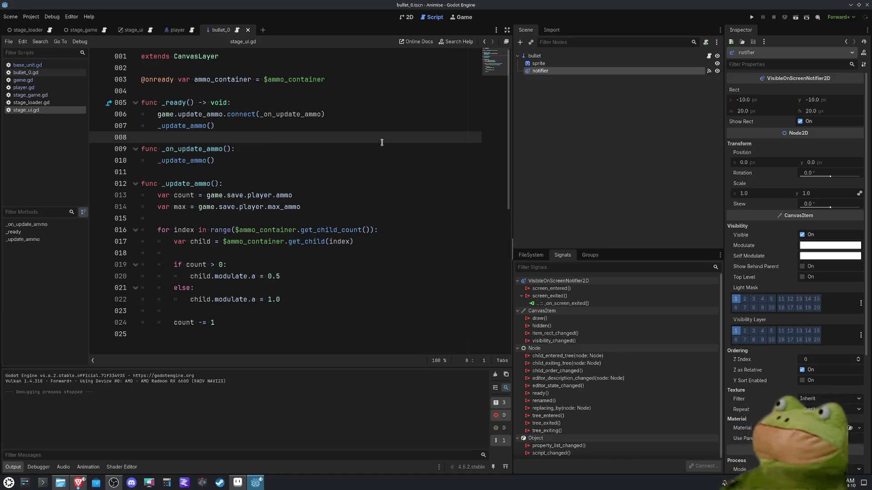
key("F5")
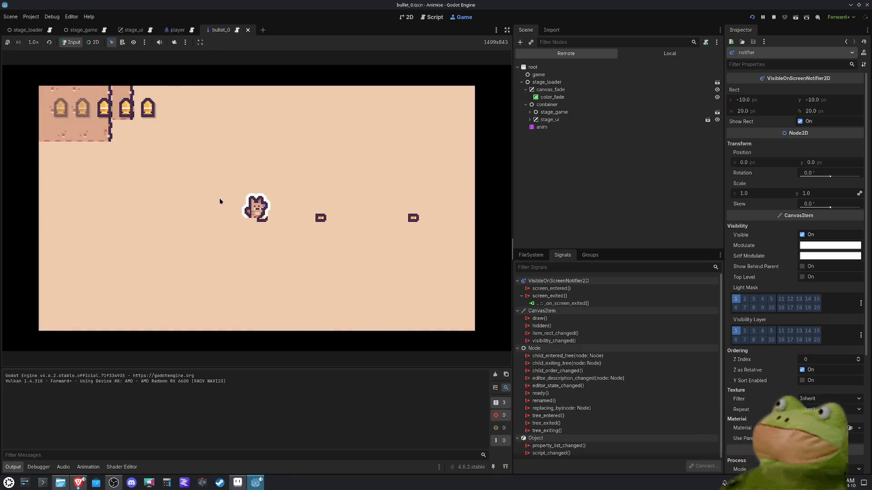
Stop the game, set the ammo alphas to 1.0 (remaining) and 0.5 (spent), and rerun it.
left_click(774, 17)
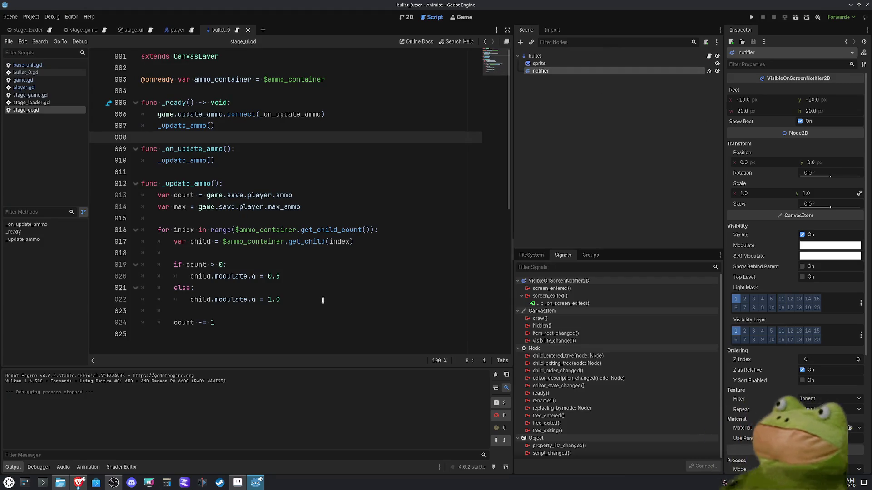
double_click(287, 277)
type("1.0")
key("Down")
key("Down")
key("shift+Left")
key("shift+Left")
key("shift+Left")
type("0.5")
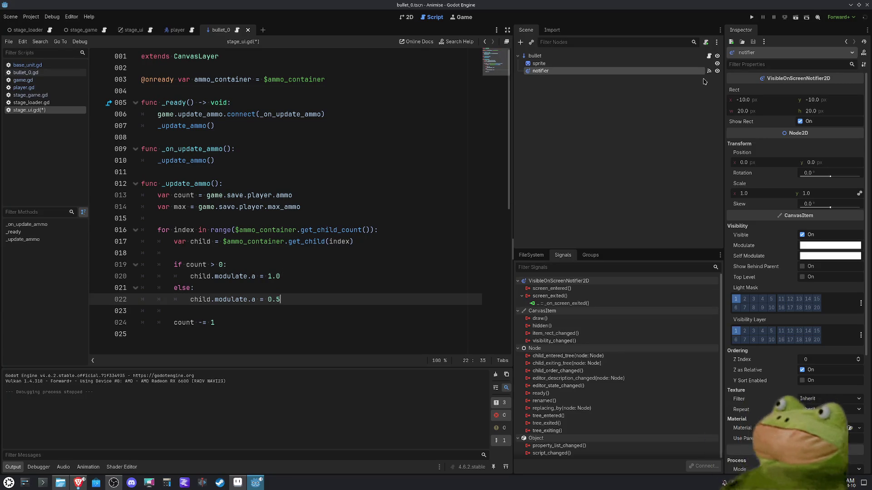
left_click(751, 17)
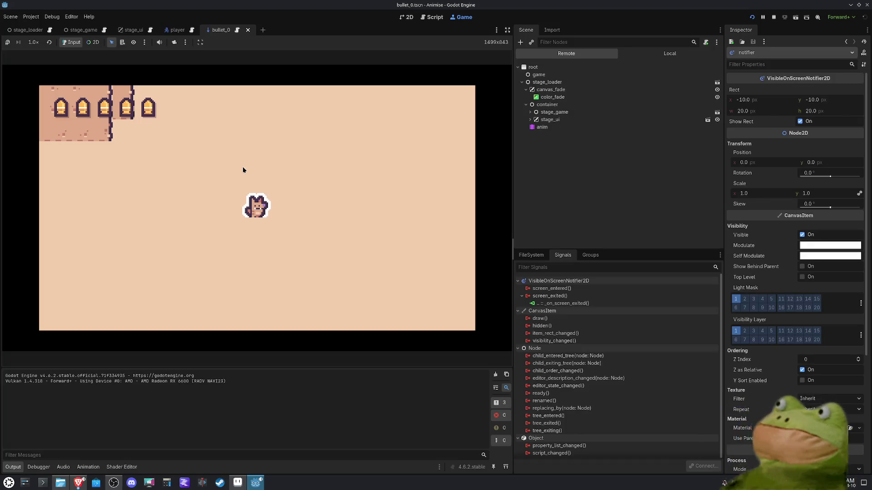
Move the player right and left three times to watch the ammo icons, then stop the game.
key("Right")
key("Left")
key("Right")
key("Left")
key("Right")
key("Left")
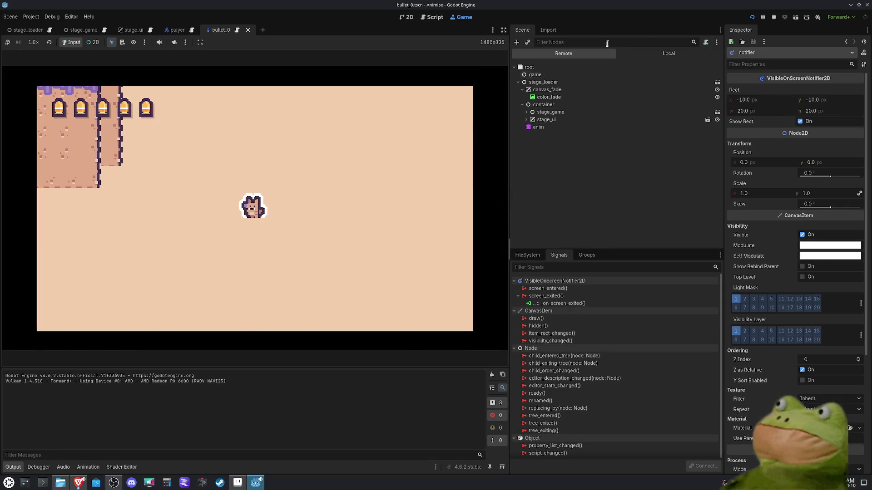
mouse_move(509, 163)
left_mouse_down()
mouse_move(561, 155)
mouse_move(554, 154)
left_mouse_up()
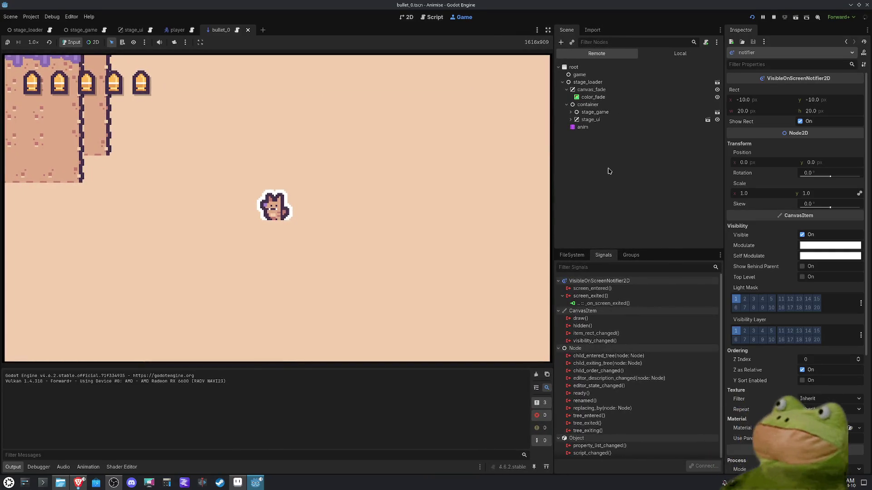
left_click(775, 17)
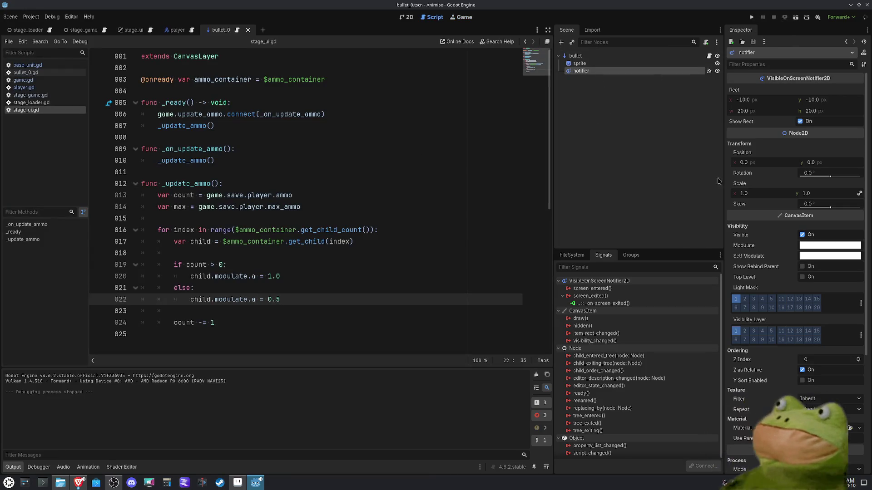
Widen the Inspector, cut the unused 'var max = game.save.player.max_ammo' line, and return to 2D.
left_click_drag(724, 181, 679, 180)
left_click(442, 198)
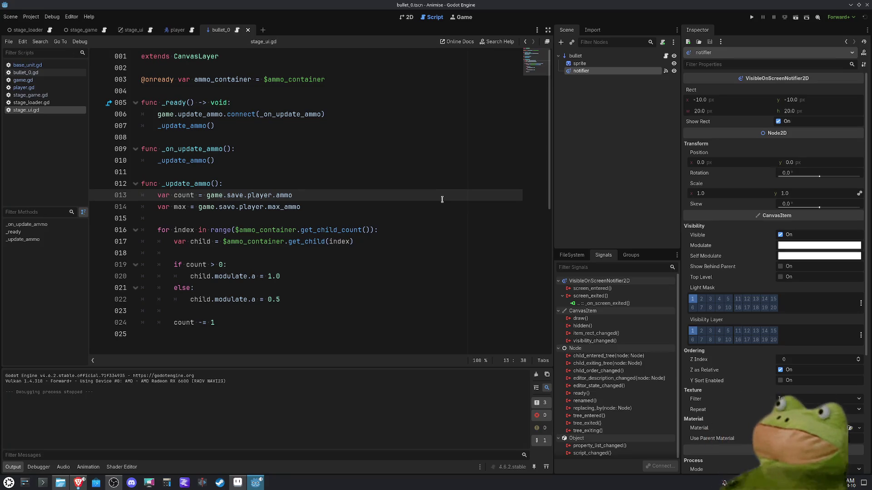
left_click(320, 206)
key("ctrl+x")
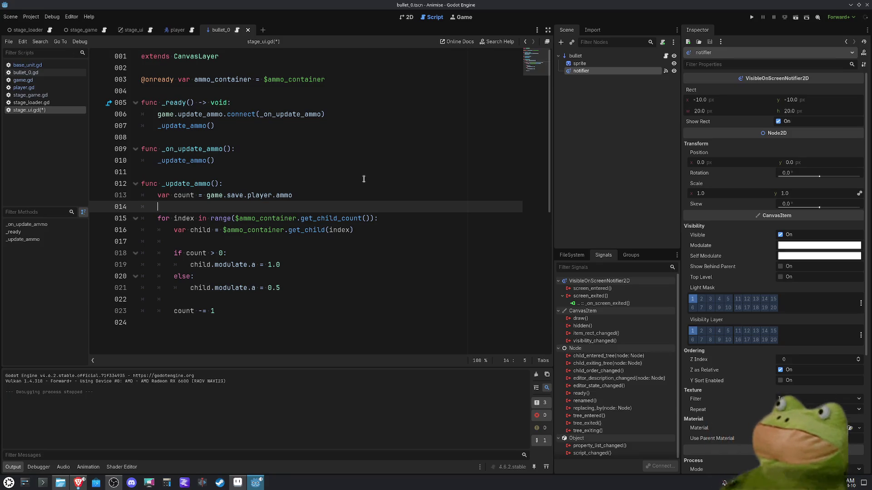
left_click(408, 17)
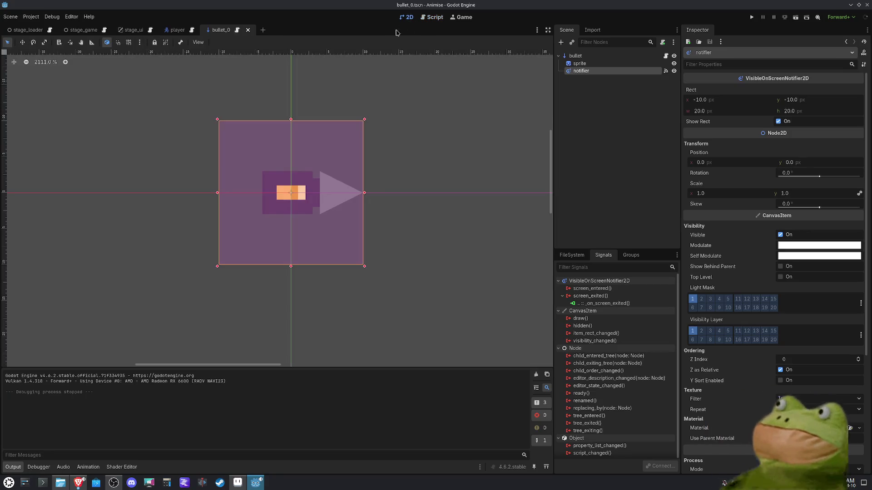
Create a new scene with a Marker2D root, found by searching 'mark', and pan the canvas.
left_click(83, 29)
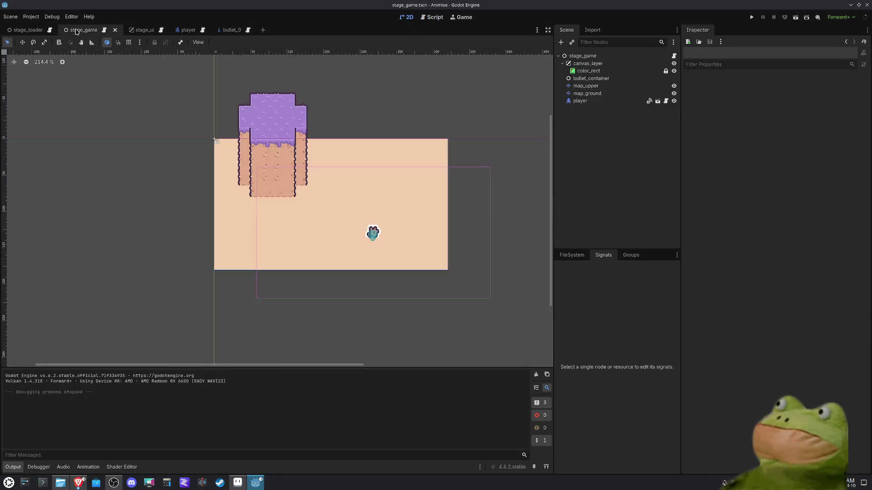
left_click(262, 30)
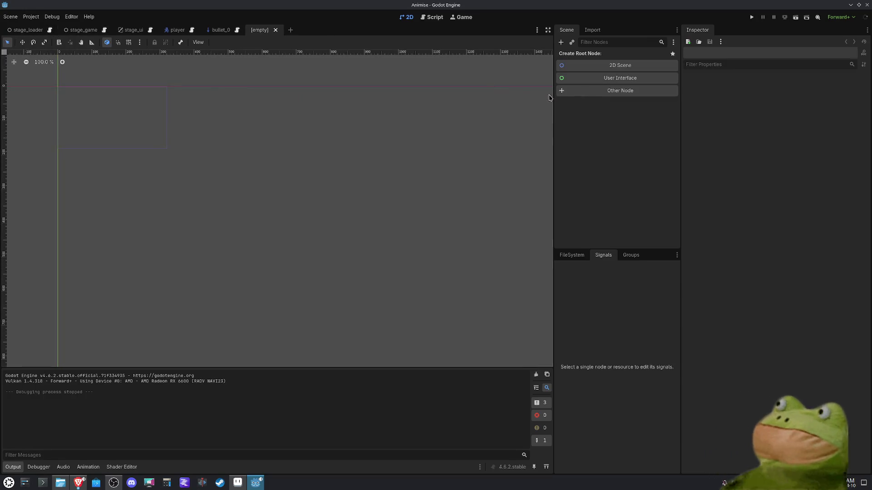
left_click(562, 92)
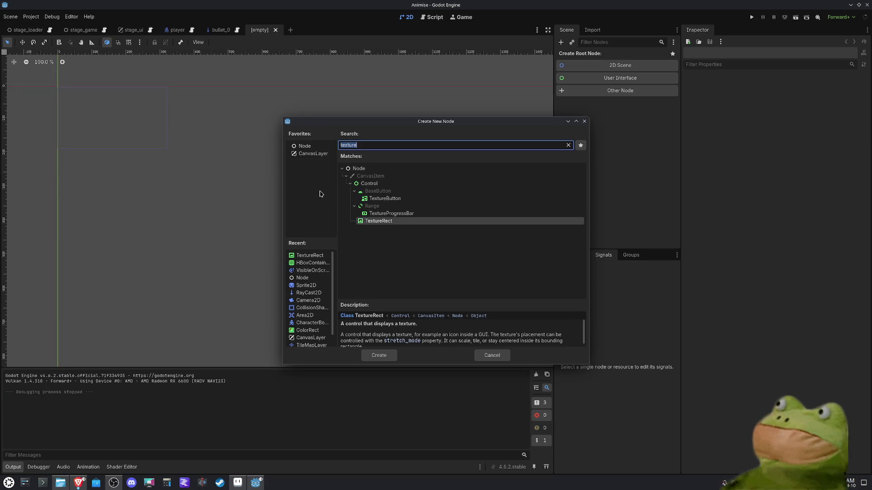
type("p")
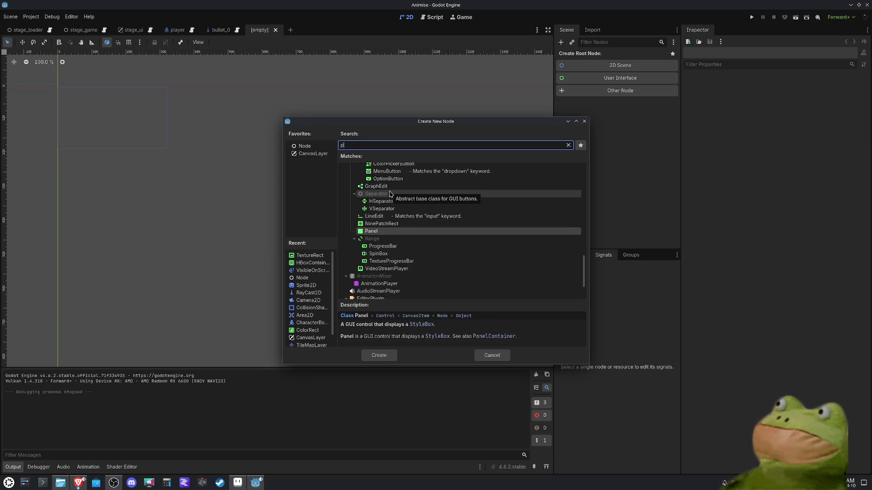
key("BackSpace")
type("mark")
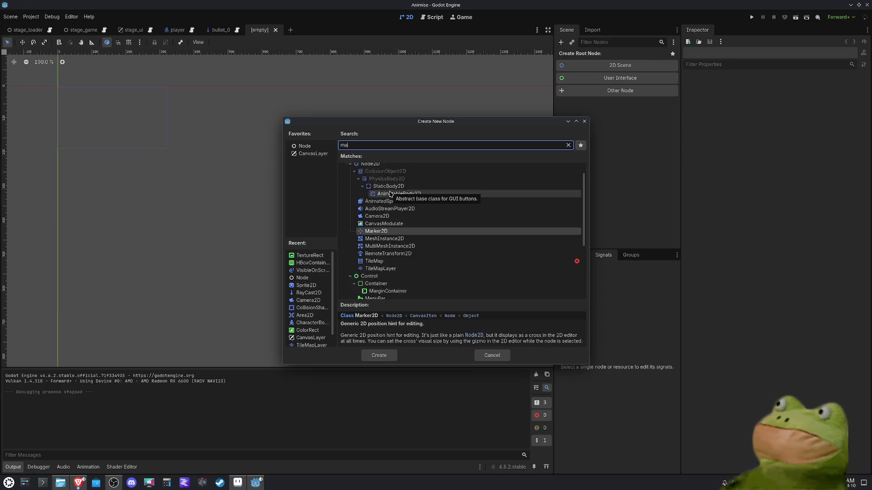
double_click(390, 193)
scroll(290, 204, "up", 5)
scroll(329, 204, "down", 3)
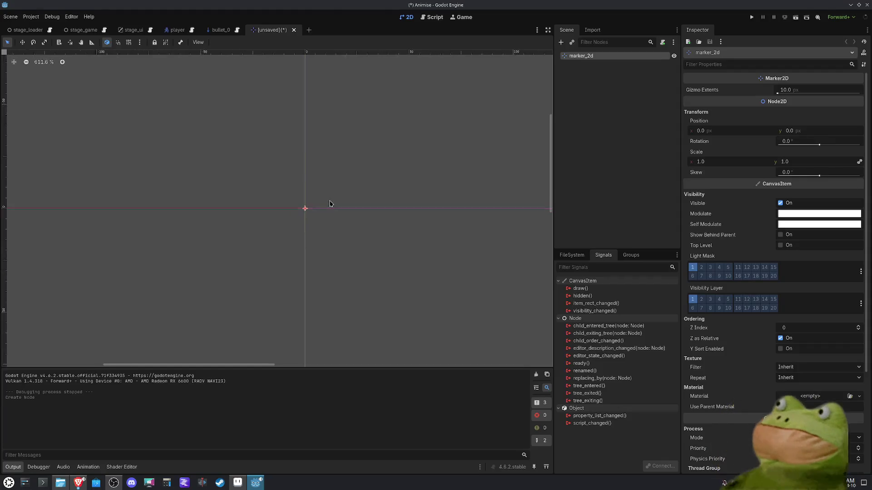
mouse_move(337, 209)
left_mouse_down()
mouse_move(254, 164)
mouse_move(253, 183)
left_mouse_up()
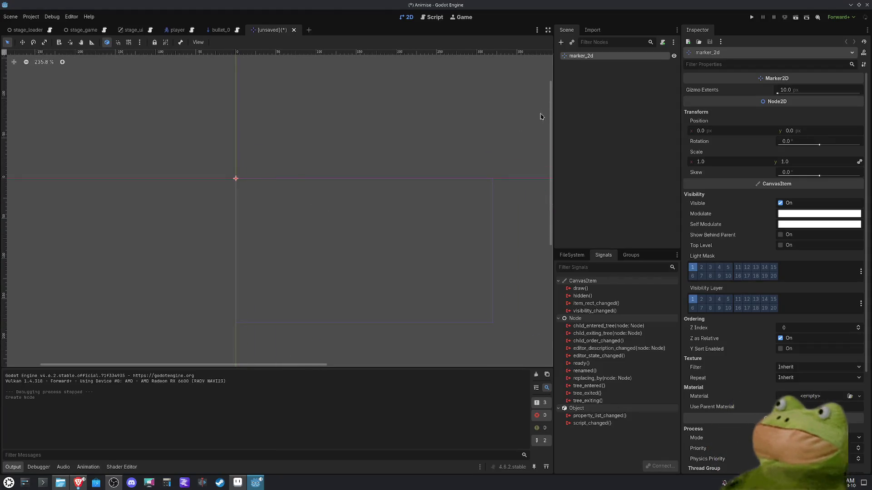
Add a Sprite2D child to the marker with weapons.png as its texture.
left_click(560, 41)
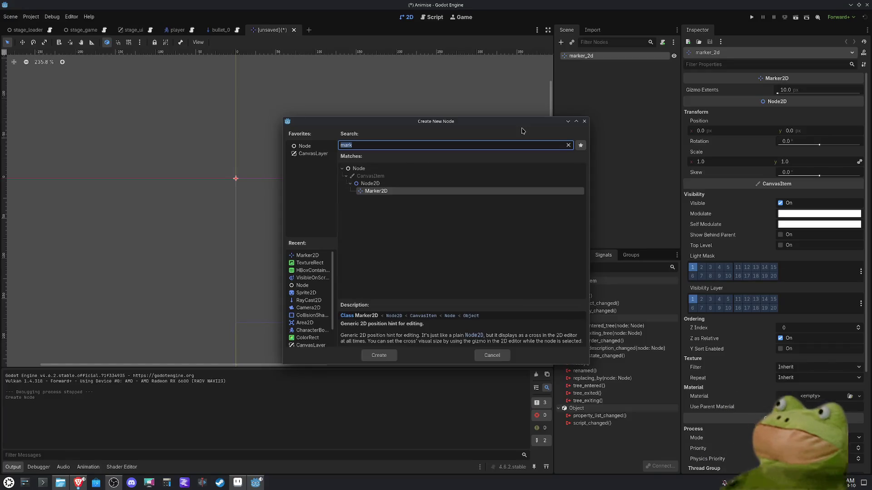
type("sprite")
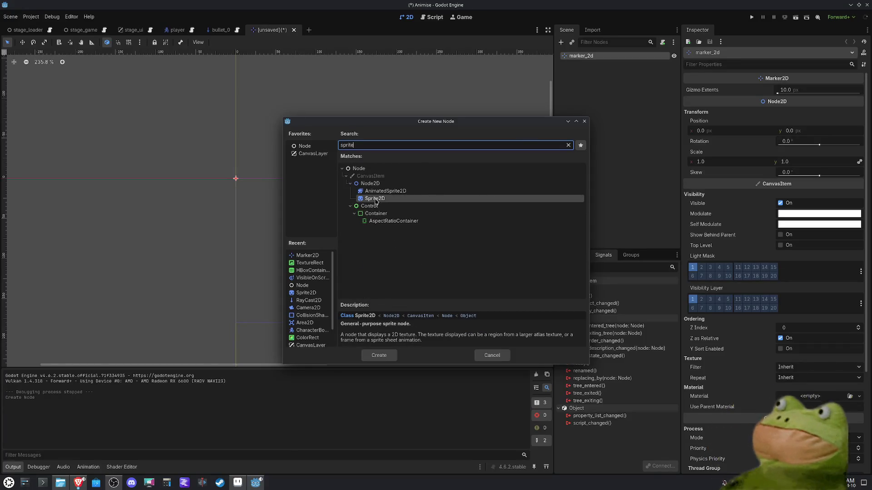
double_click(480, 199)
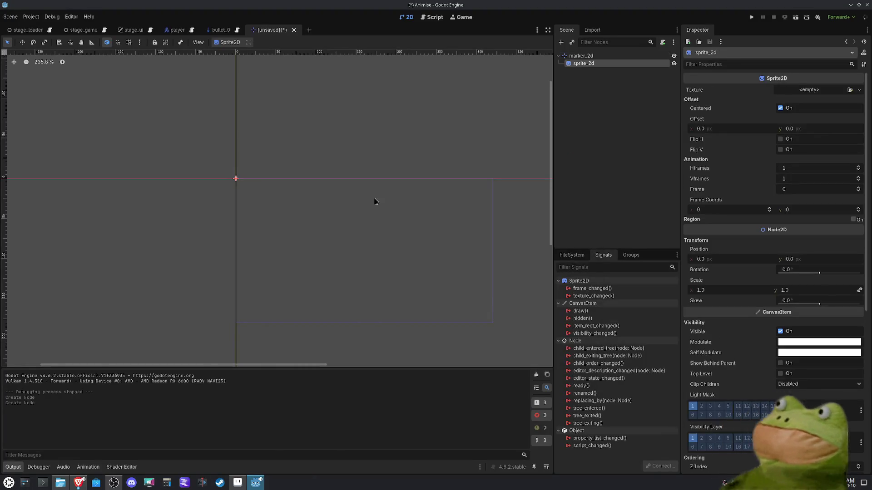
left_click(850, 89)
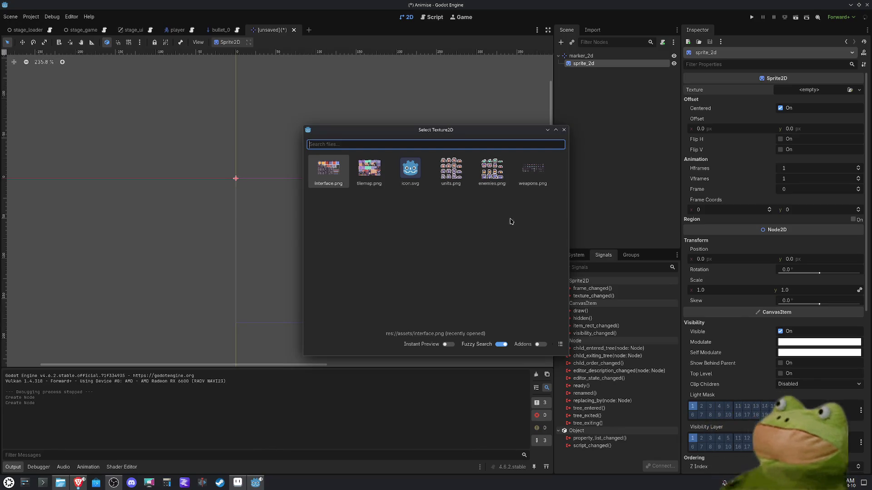
double_click(539, 175)
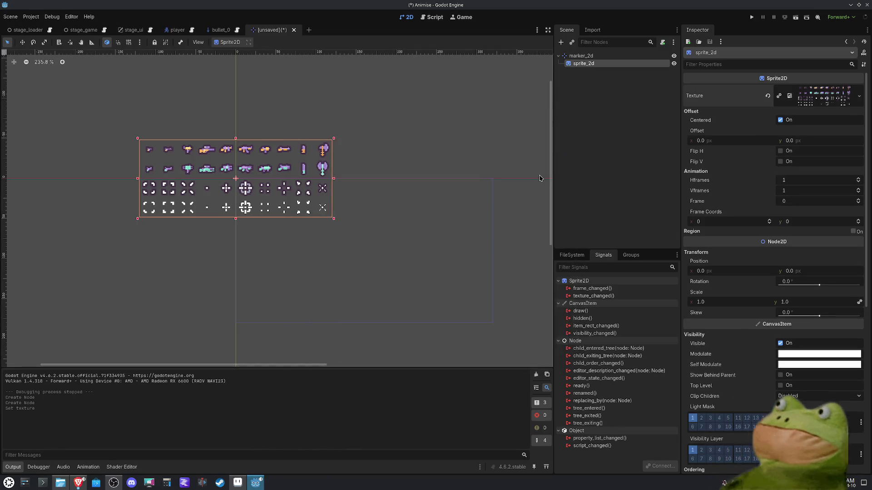
Slice the sprite into 10 horizontal by 4 vertical frames.
left_click(858, 180)
left_click(858, 179)
left_click(858, 180)
left_click(858, 180)
left_click(857, 179)
left_click(857, 179)
left_click(858, 180)
left_click(857, 179)
left_click(858, 179)
scroll(191, 216, "up", 4)
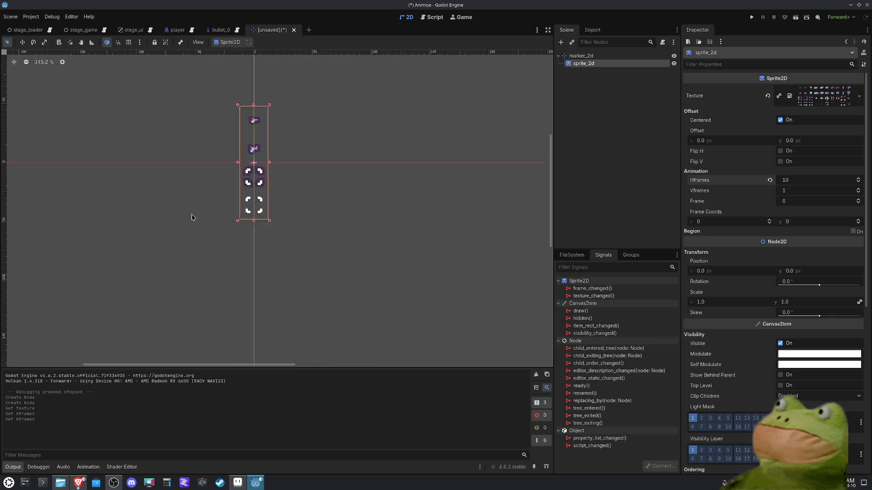
left_click(858, 189)
left_click(858, 189)
left_click(858, 189)
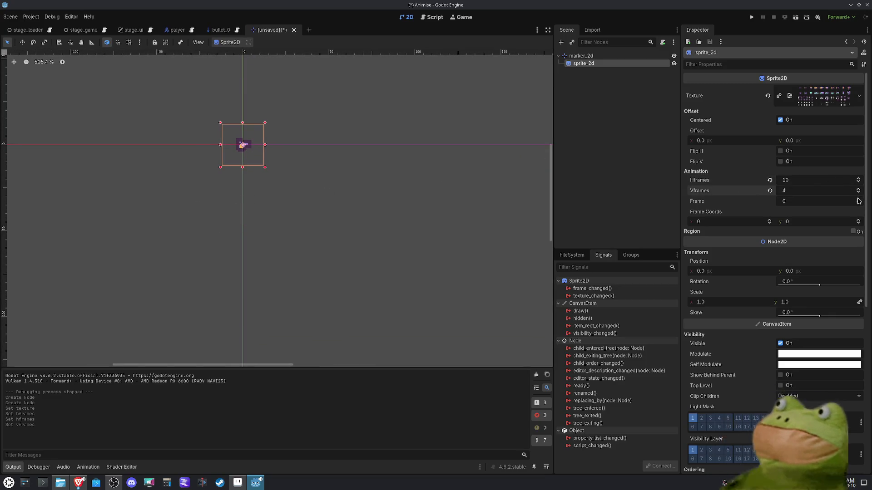
Advance the sprite to the crosshair frame 25 and duplicate the sprite node.
left_click(858, 200)
left_click(857, 200)
left_click(858, 200)
left_click(857, 200)
left_click(858, 200)
left_click(858, 200)
left_click(858, 200)
left_click(858, 200)
left_click(858, 200)
left_click(858, 200)
left_click(858, 200)
left_click(858, 200)
left_click(858, 200)
left_click(858, 200)
left_click(858, 200)
left_click(858, 200)
left_click(859, 201)
left_click(859, 200)
left_click(859, 200)
left_click(858, 200)
left_click(858, 200)
left_click(858, 200)
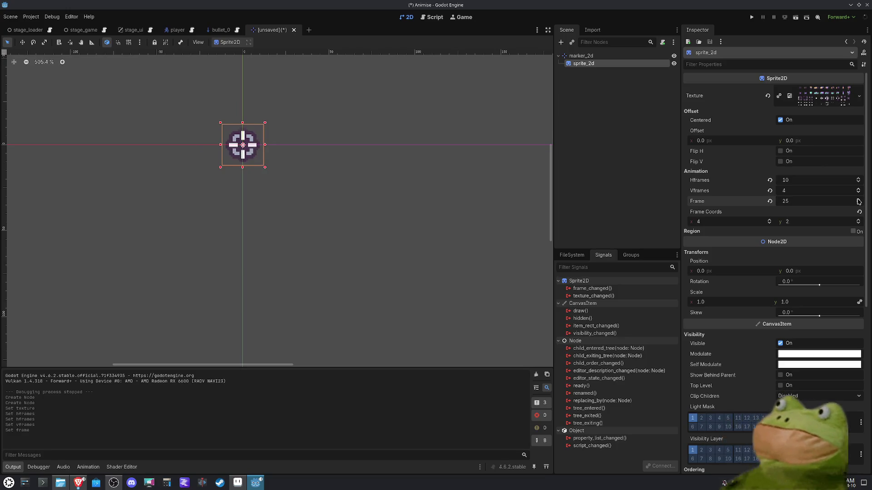
scroll(320, 218, "up", 5)
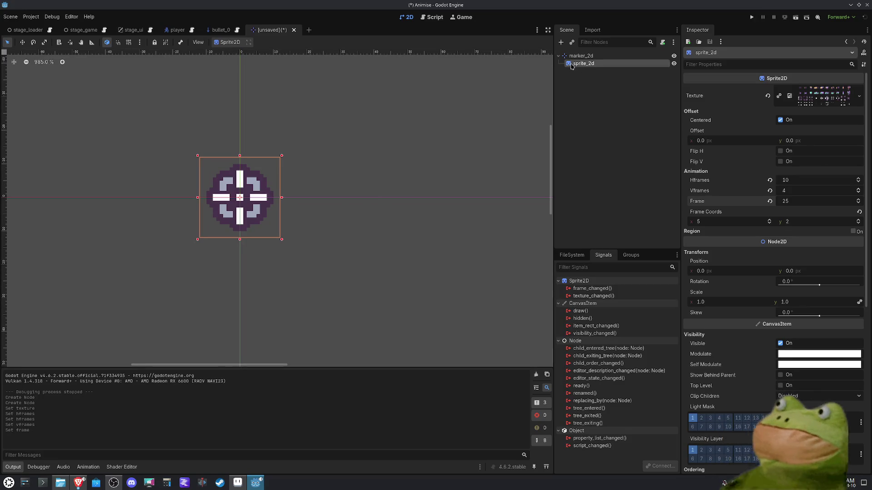
key("ctrl+d")
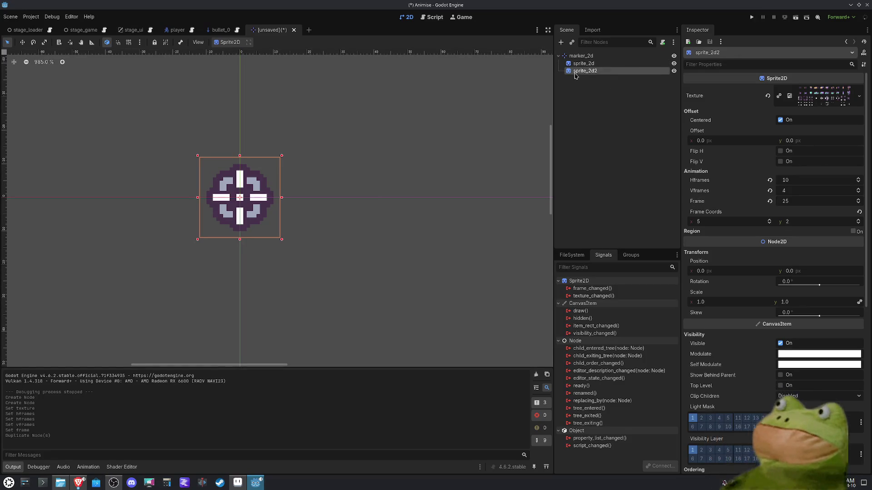
Rename the duplicate to shadow and nudge it one pixel right and down to (1,1).
double_click(573, 72)
type("shg")
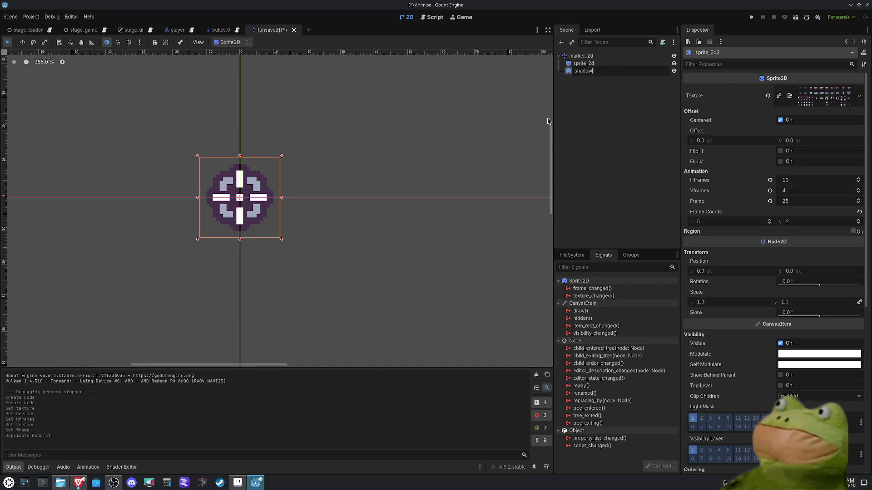
key("Return")
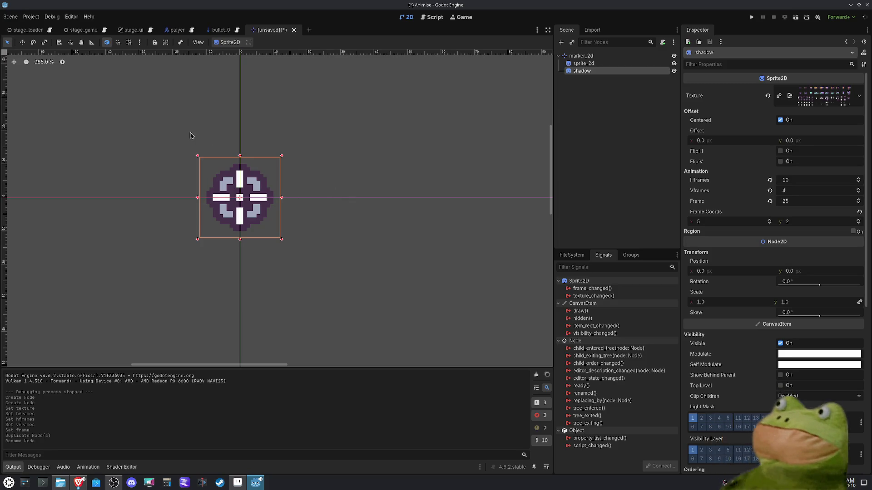
key("Right")
key("Down")
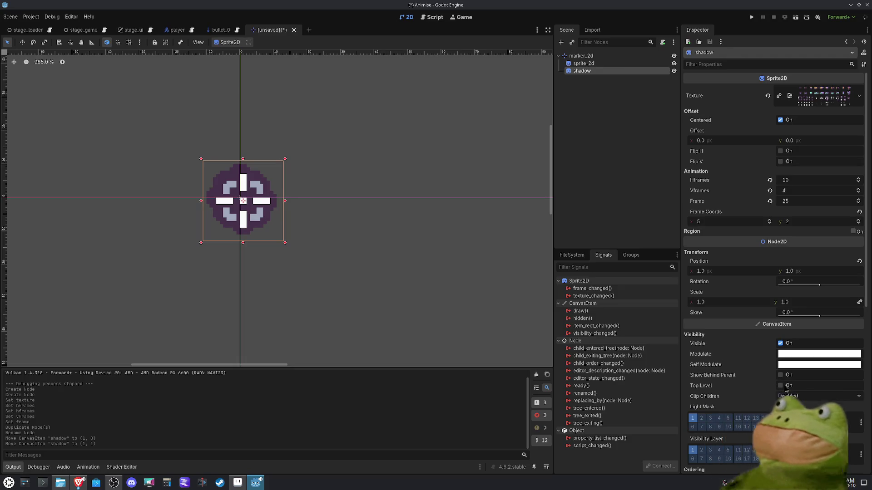
Enable Show Behind Parent and set the shadow's Self Modulate to black with alpha 0.25.
left_click(781, 375)
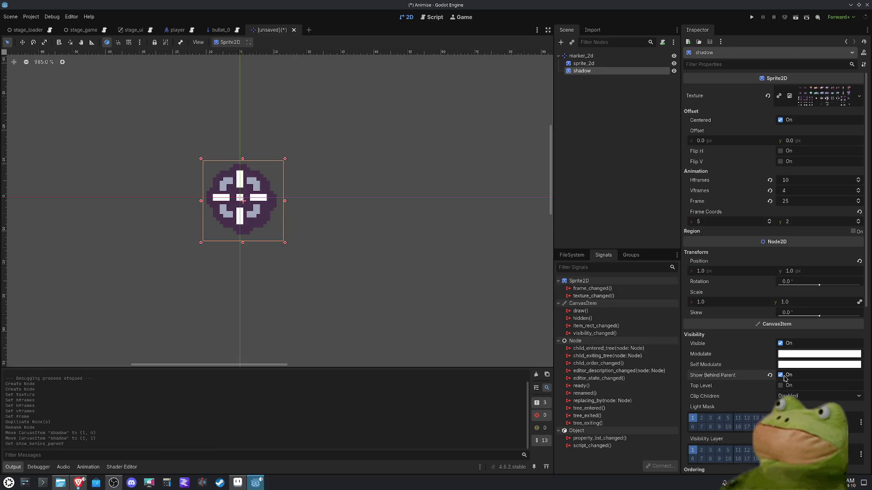
left_click(809, 366)
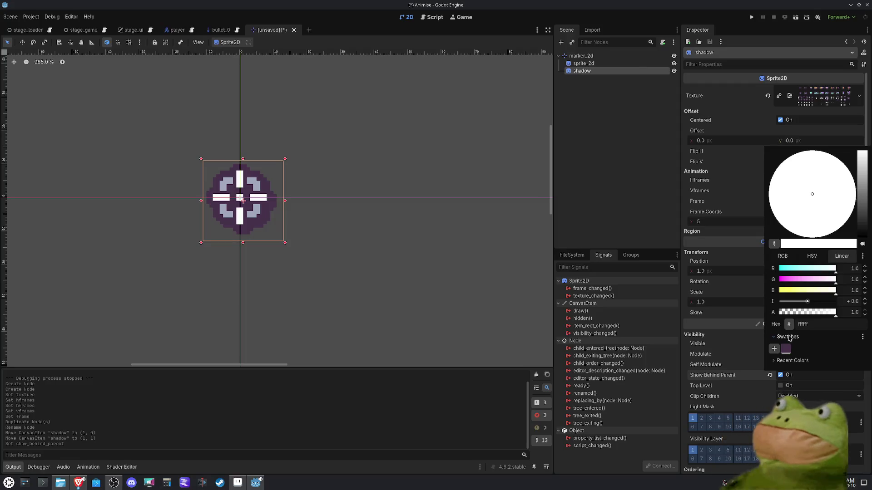
left_click(862, 236)
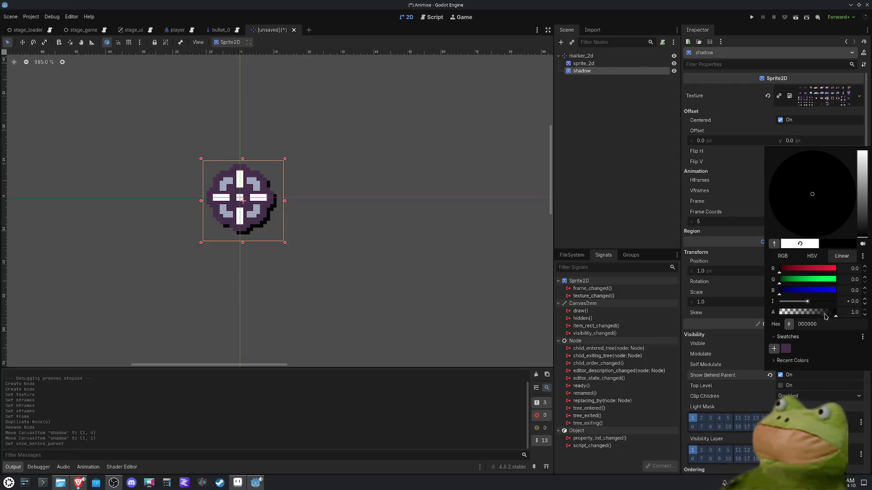
left_click(854, 312)
key("Escape")
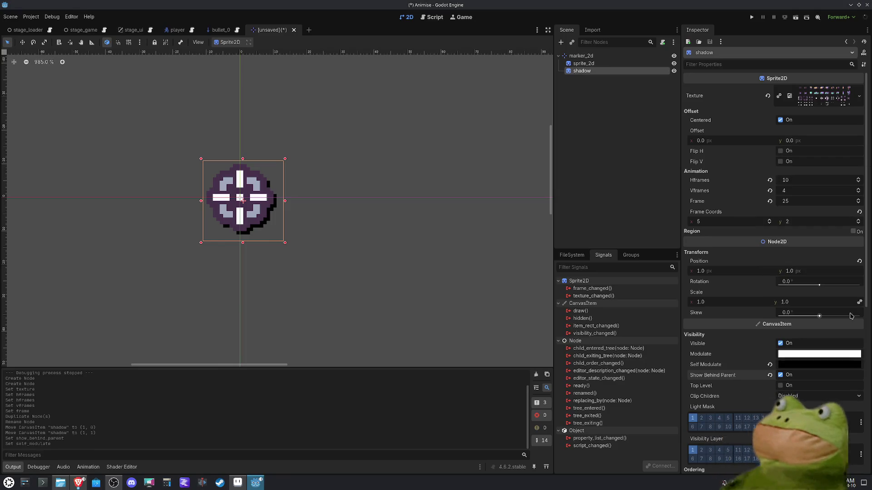
left_click(820, 368)
left_click(852, 301)
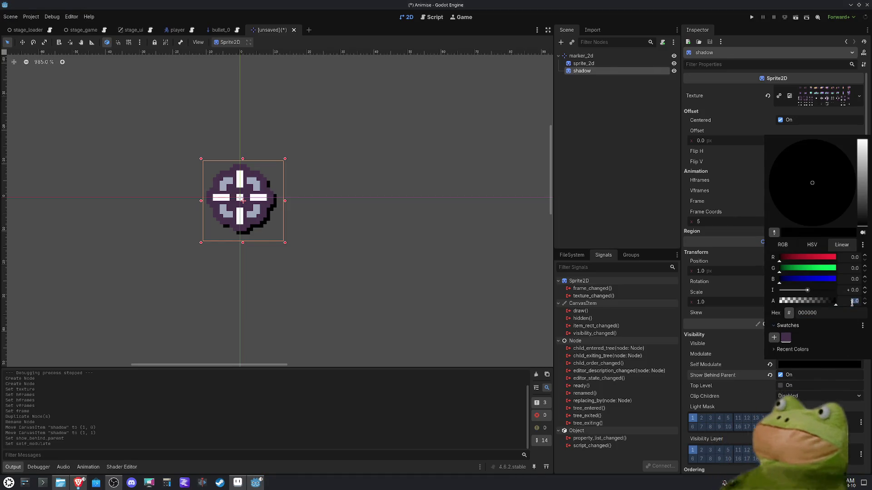
type("5")
key("Return")
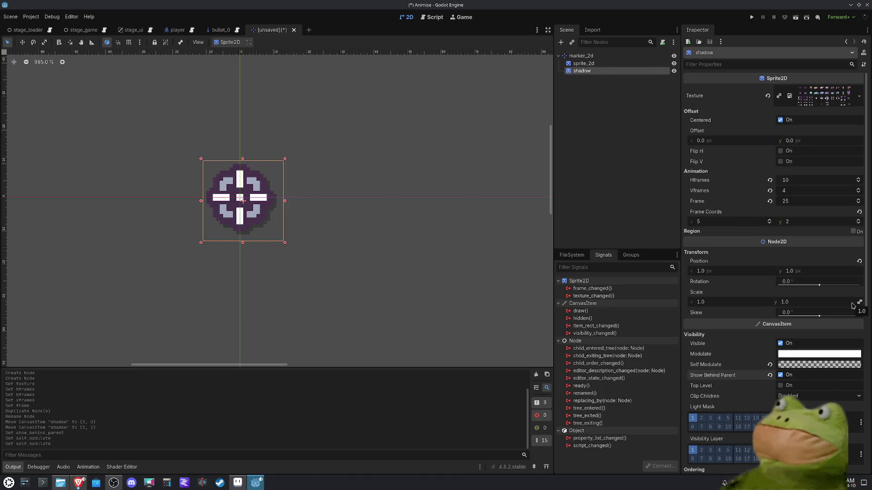
left_click(815, 366)
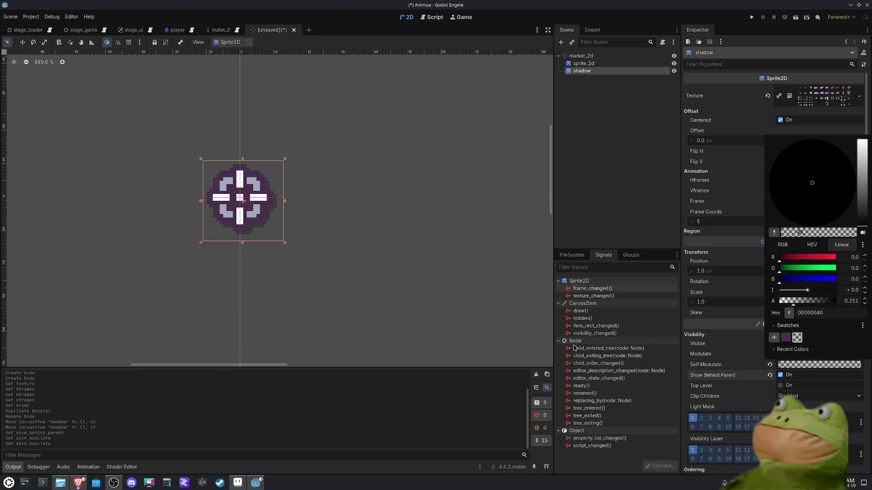
left_click(253, 282)
Deselect the shadow and begin renaming the sprite_2d node.
left_click(303, 285)
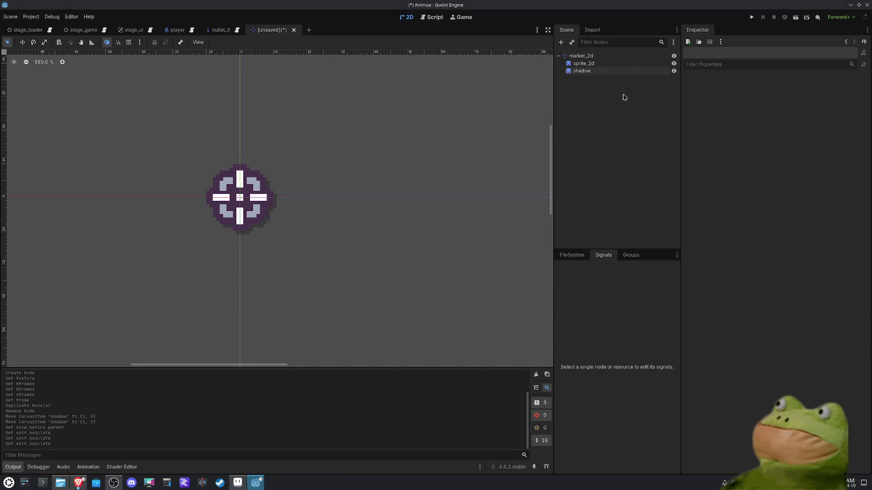
left_click(594, 65)
left_click(595, 64)
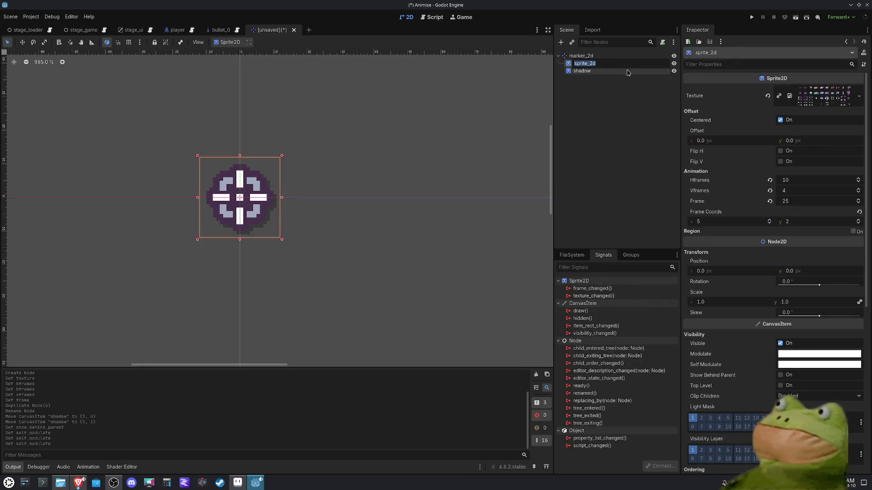
Rename sprite_2d to sprite and the root marker_2d to mouse.
type("sprite")
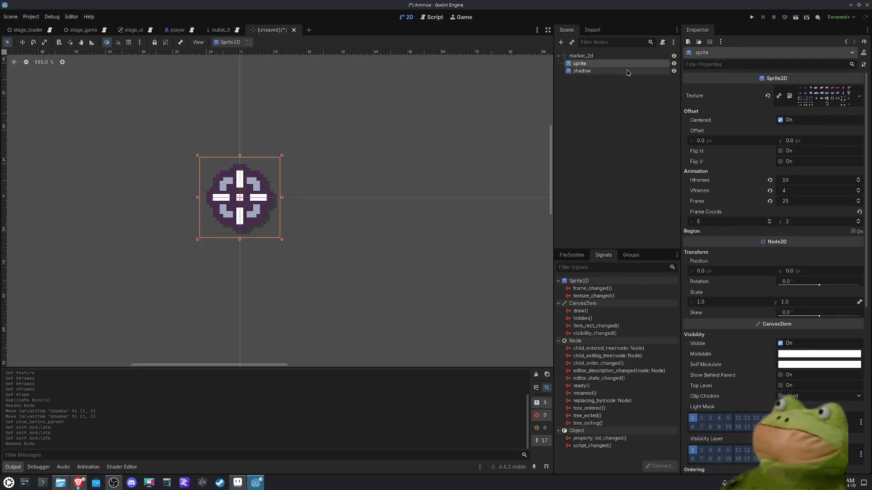
left_click(575, 57)
left_click(575, 58)
type("mouse")
key("Return")
Save the scene as res://scenes/mouse.tscn and begin attaching a script to the mouse node.
key("ctrl+s")
left_click(281, 134)
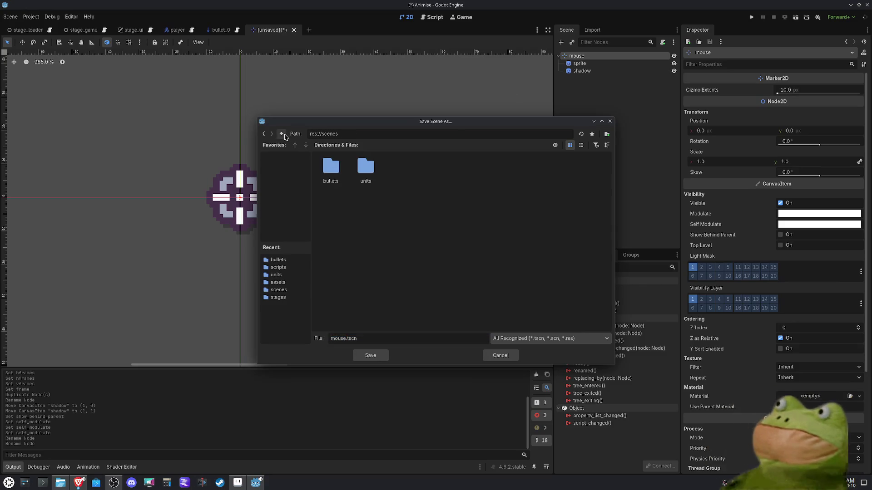
left_click(369, 360)
left_click(662, 42)
double_click(417, 245)
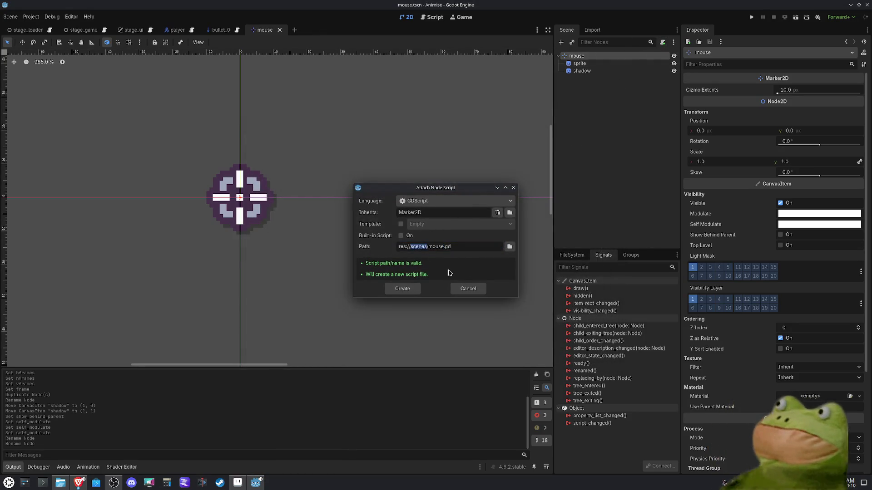
Create mouse.gd in the scripts folder and add a _process function.
type("scripts")
left_click(403, 289)
type("func _pro")
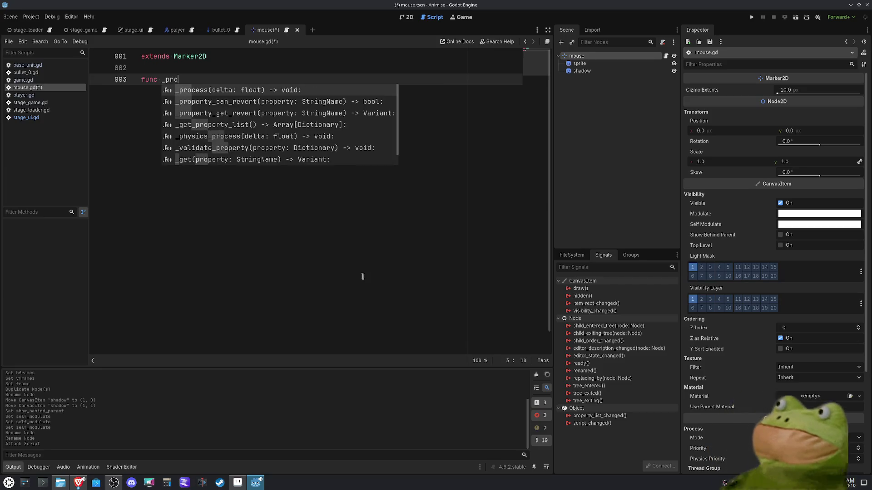
key("Return")
key("Return")
type("s")
key("Up")
key("End")
key("Return")
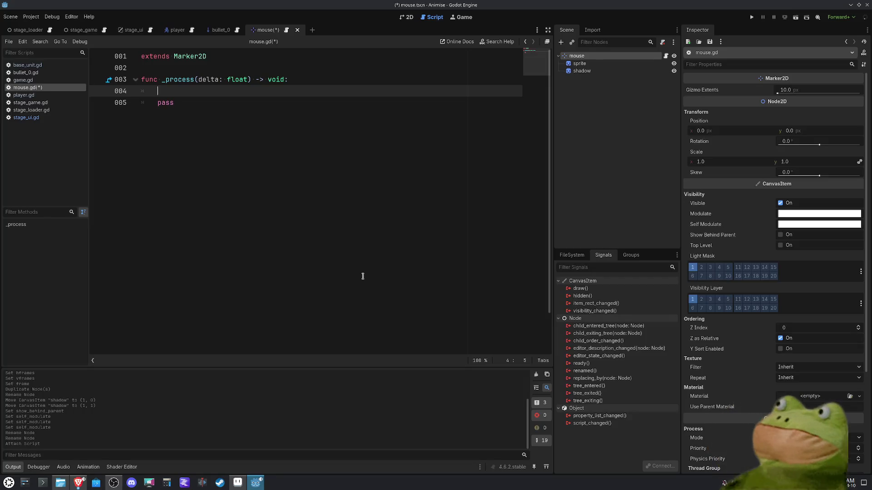
Write 'position = get_global_mouse_position()' inside _process.
key("Return")
type("= ")
type("input.")
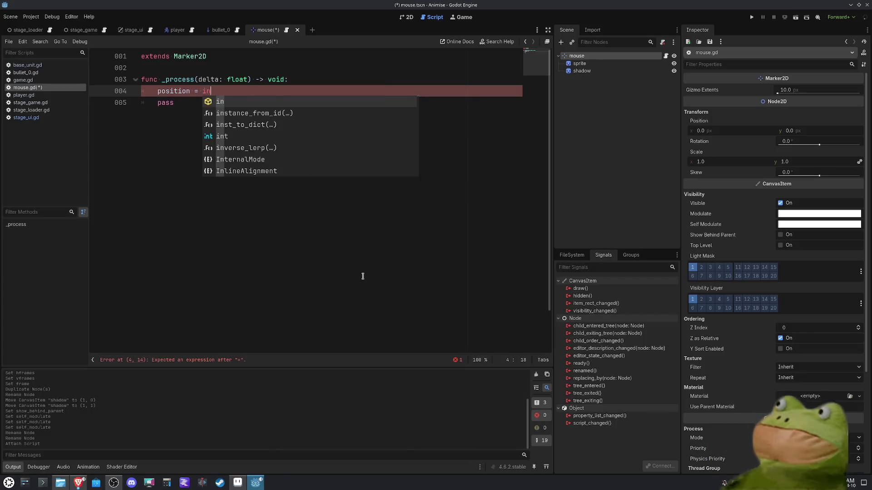
key("BackSpace")
key("BackSpace")
key("BackSpace")
type(".geT_mouse")
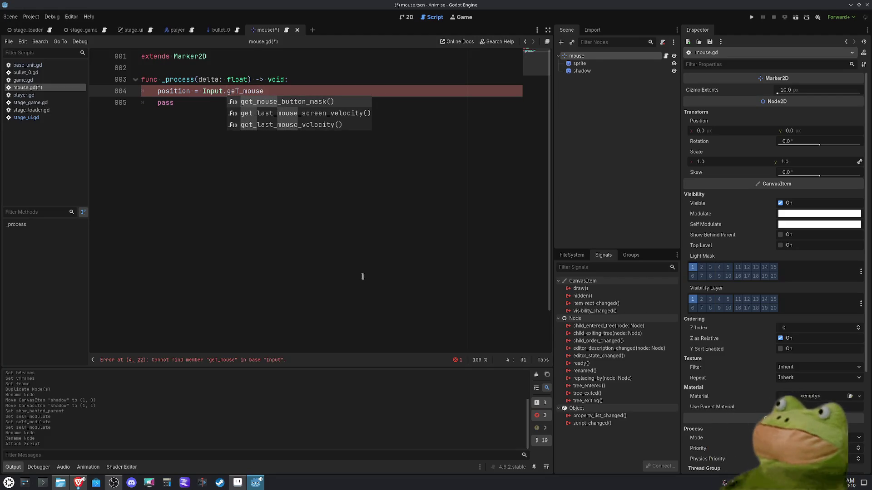
key("BackSpace")
key("BackSpace")
key("BackSpace")
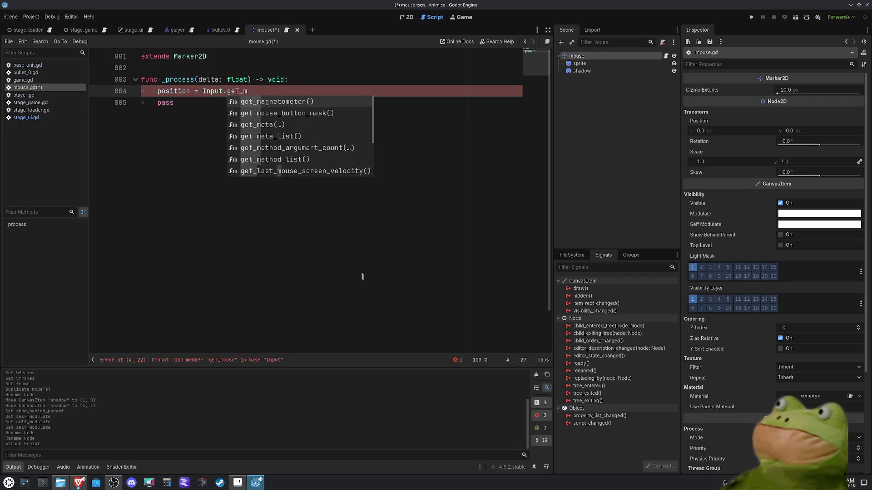
type("mouse_p")
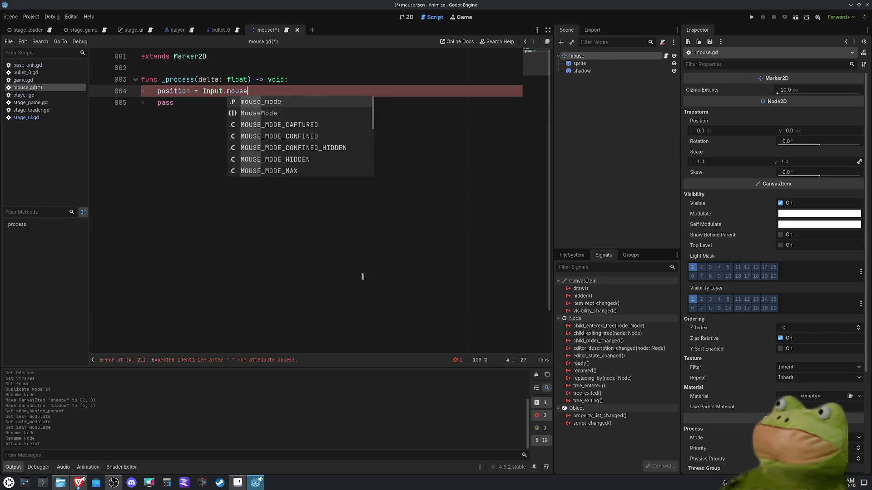
type("o")
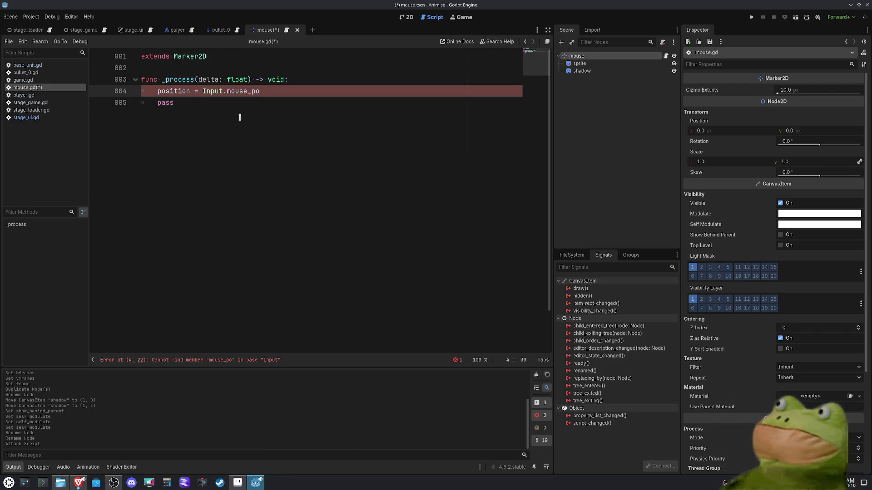
double_click(235, 91)
left_click_drag(201, 91, 268, 89)
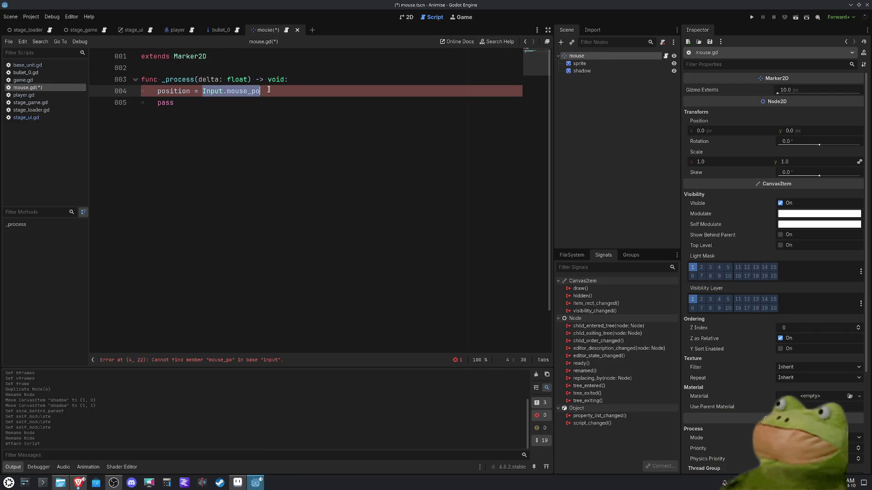
type("get_glob")
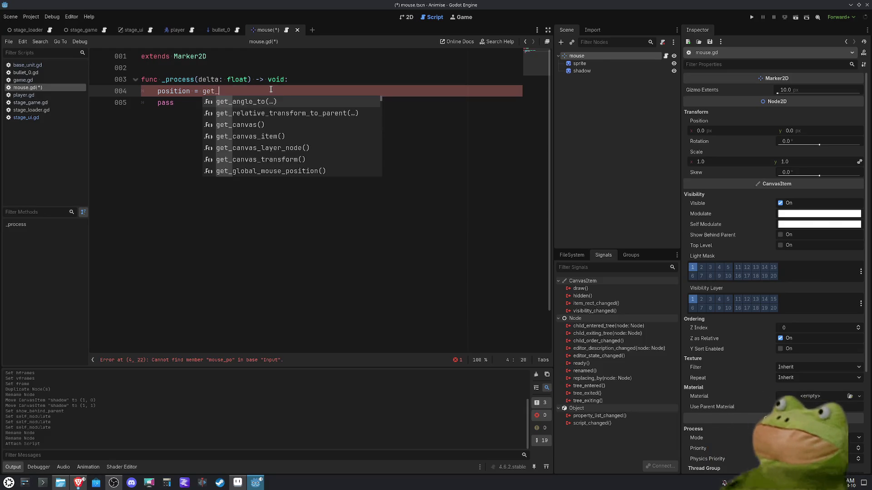
key("Return")
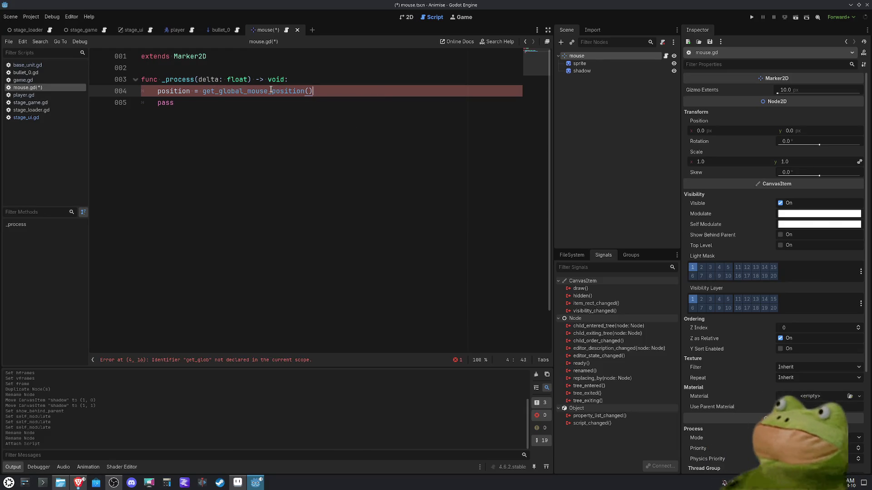
Remove the pass placeholder, add an empty _ready function above, and return to the 2D view.
left_click(347, 171)
double_click(163, 100)
key("BackSpace")
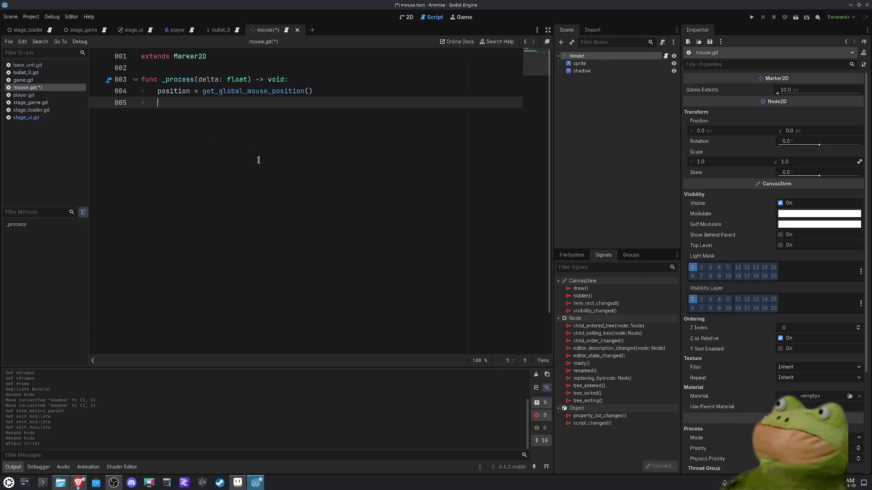
key("BackSpace")
key("BackSpace")
left_click(299, 67)
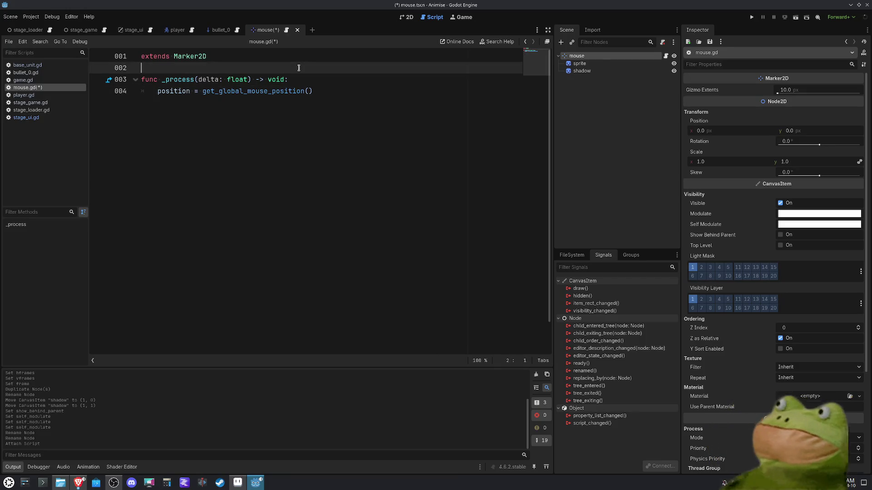
key("Return")
key("Return")
key("Up")
type("func")
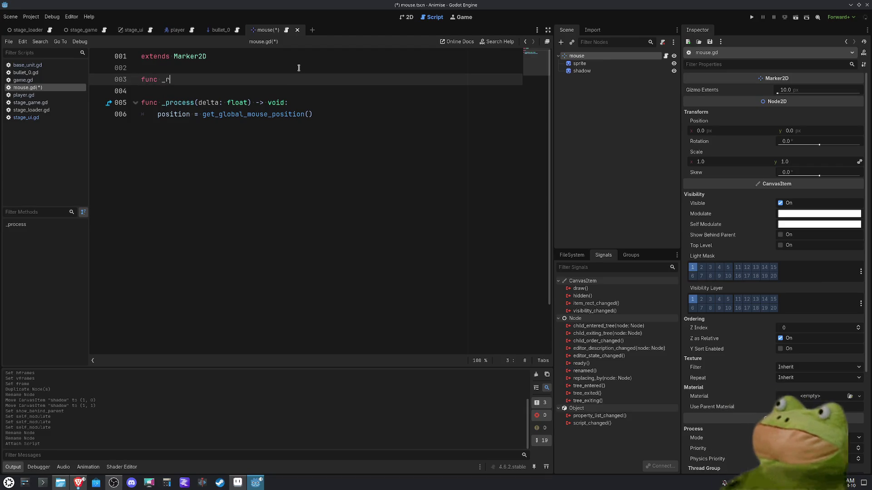
key("Return")
key("Return")
key("Return")
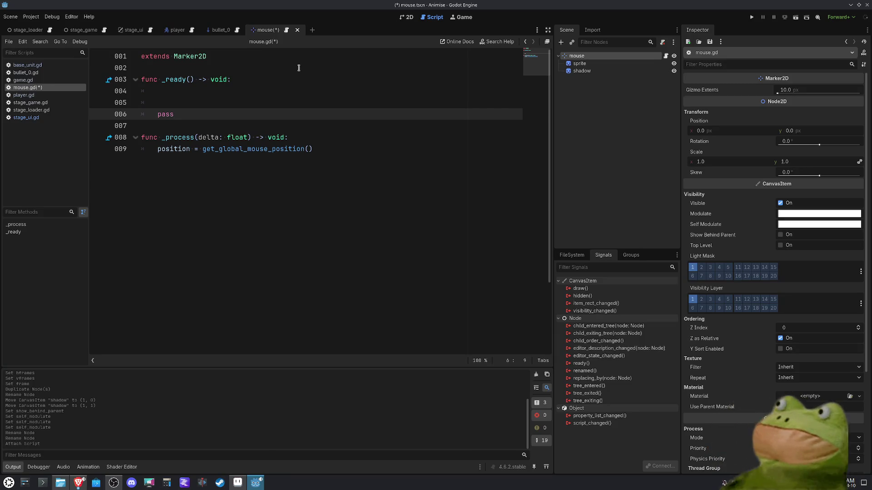
key("Up")
key("Up")
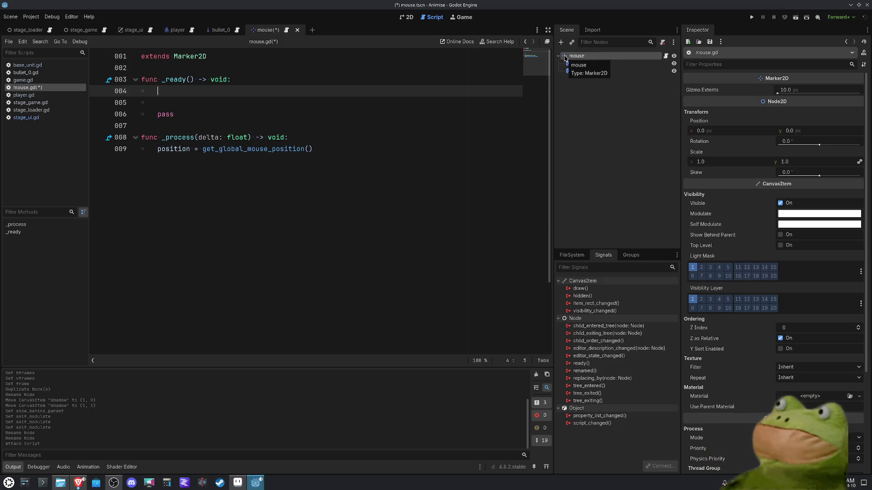
left_click(408, 16)
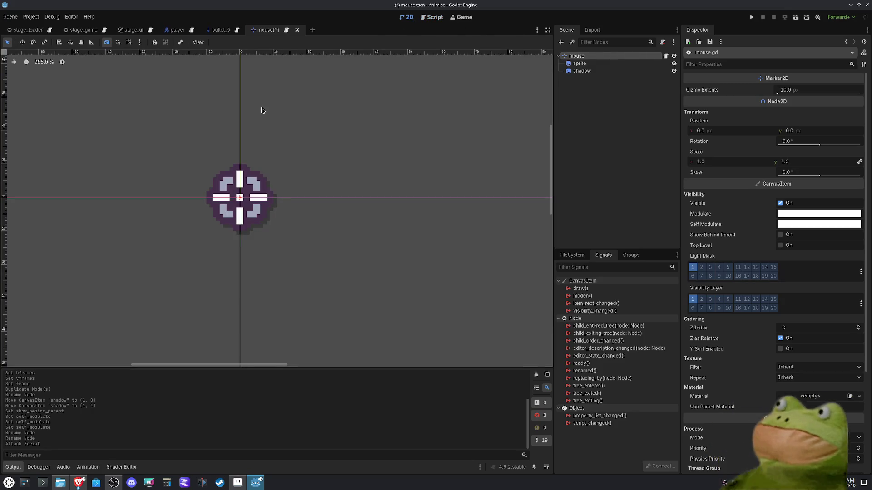
Add a Marker2D named gun_mouse to the mouse scene and move sprite and shadow under it.
left_click(562, 43)
left_click(307, 263)
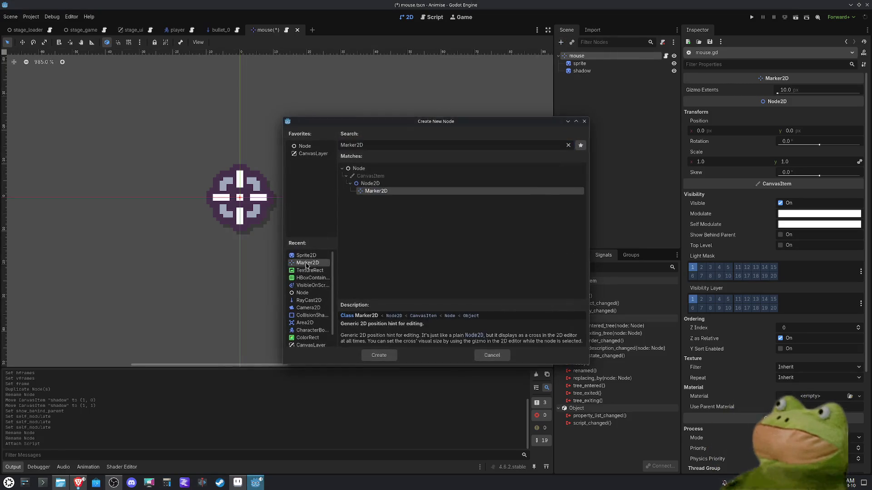
double_click(307, 265)
left_click(586, 79)
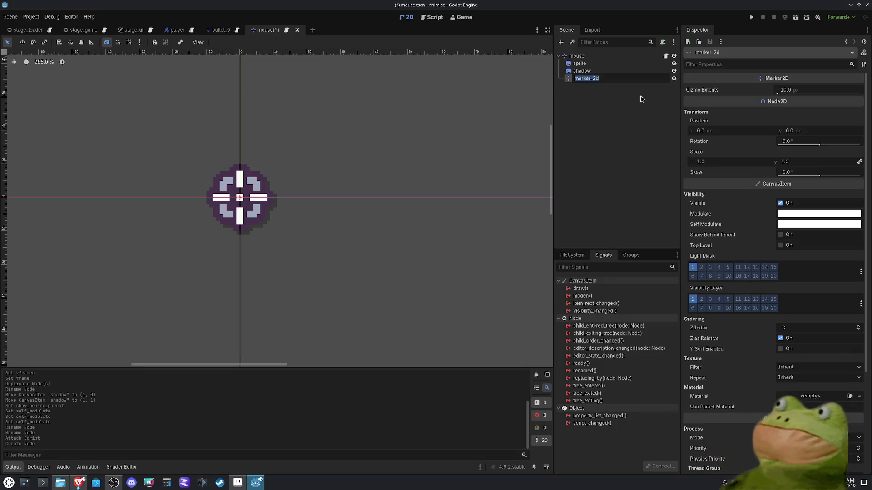
type("gim")
key("Return")
mouse_move(574, 80)
left_mouse_down()
mouse_move(575, 60)
mouse_move(586, 63)
left_mouse_up()
left_click(573, 71)
left_click(581, 78, "shift")
Add a second Marker2D named normal under the mouse root.
left_click(609, 121)
left_click(577, 55)
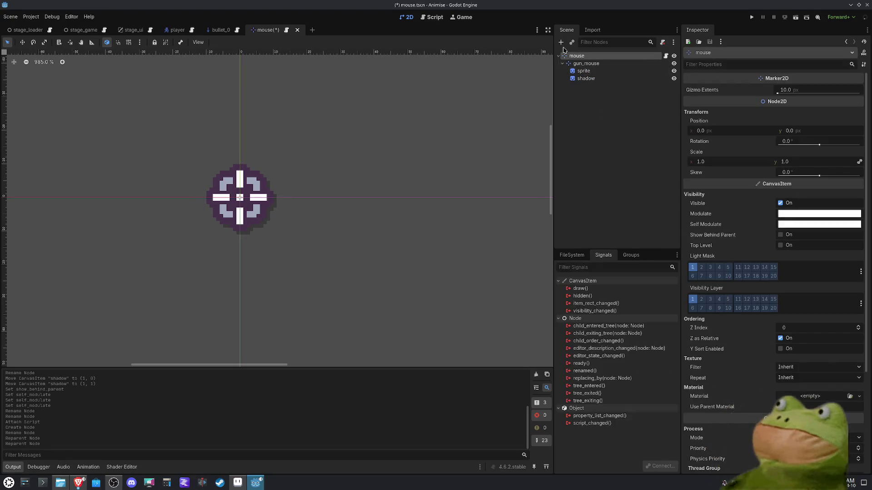
left_click(561, 42)
double_click(315, 253)
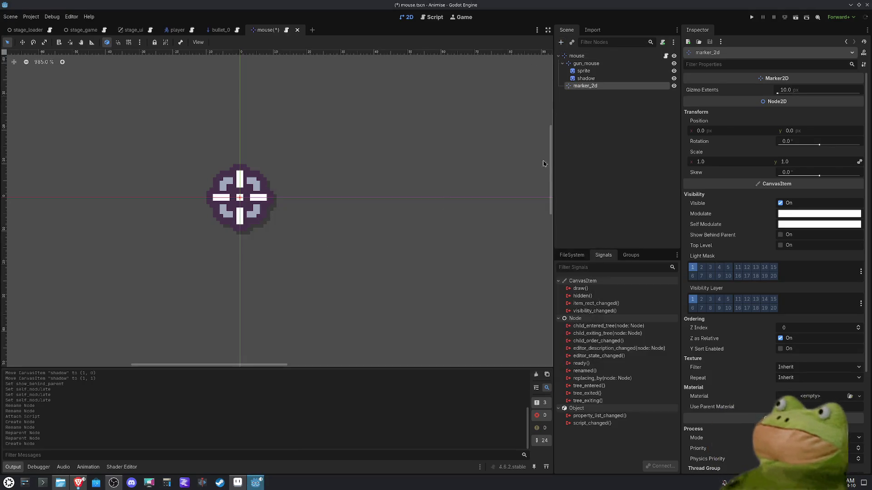
double_click(587, 85)
type("normal")
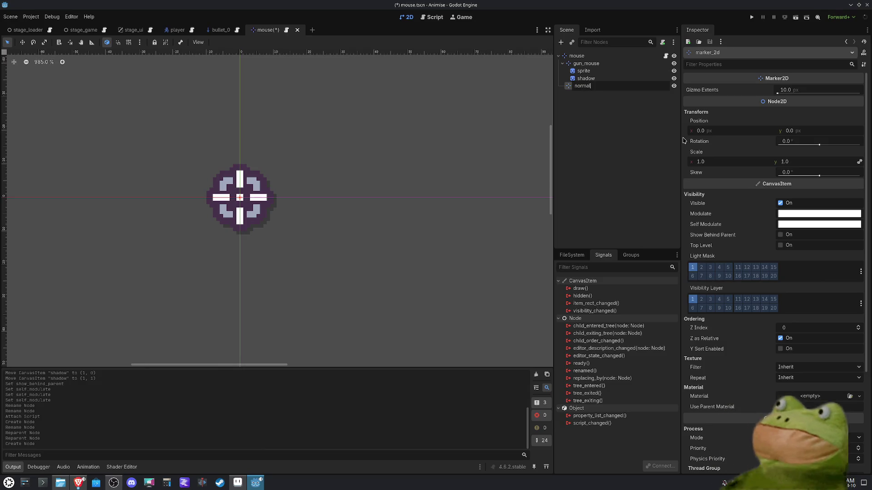
key("Return")
Change gun_mouse's node type to Node2D.
right_click(583, 71)
right_click(590, 65)
right_click(590, 64)
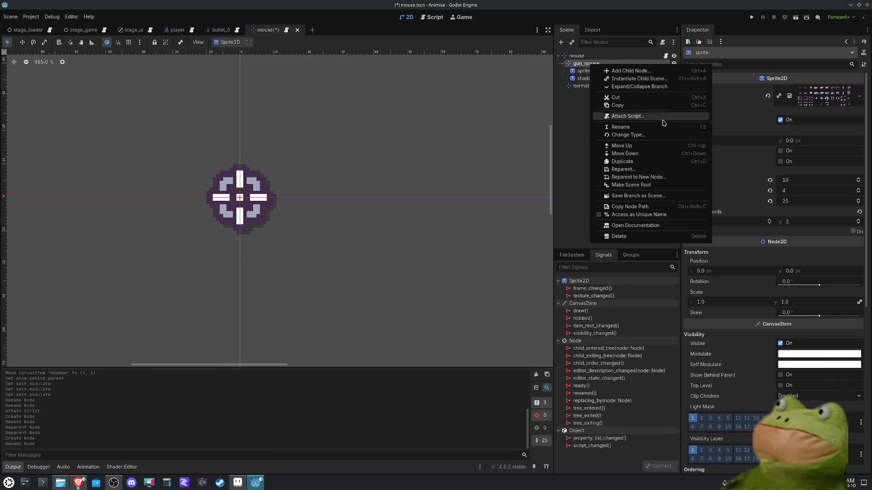
left_click(643, 135)
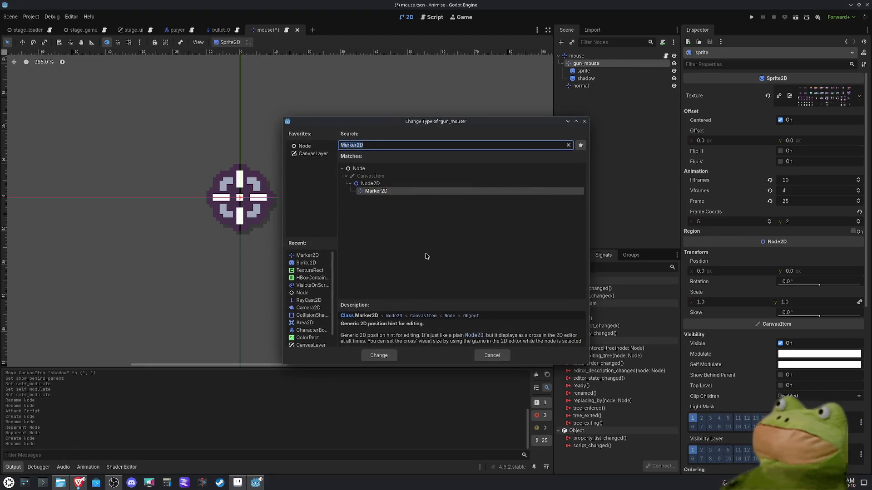
type("node")
key("Down")
key("Down")
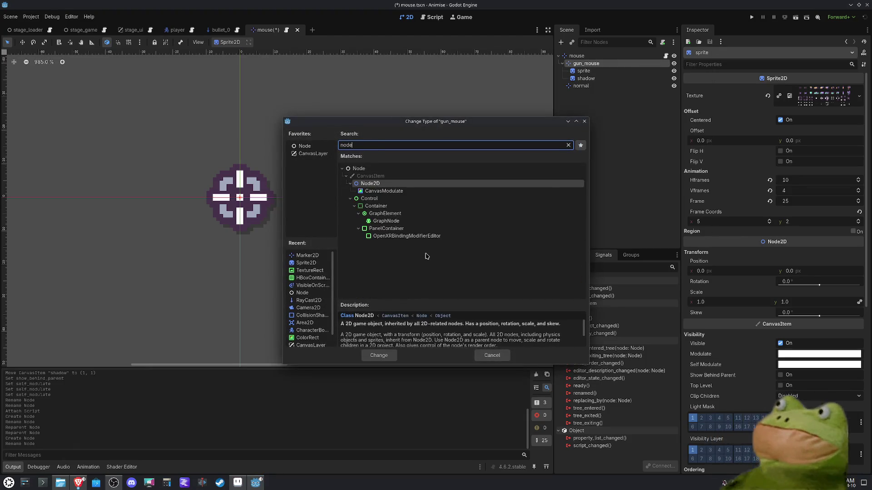
key("Return")
Change normal's type to Node2D and move it above gun_mouse.
left_click(580, 86)
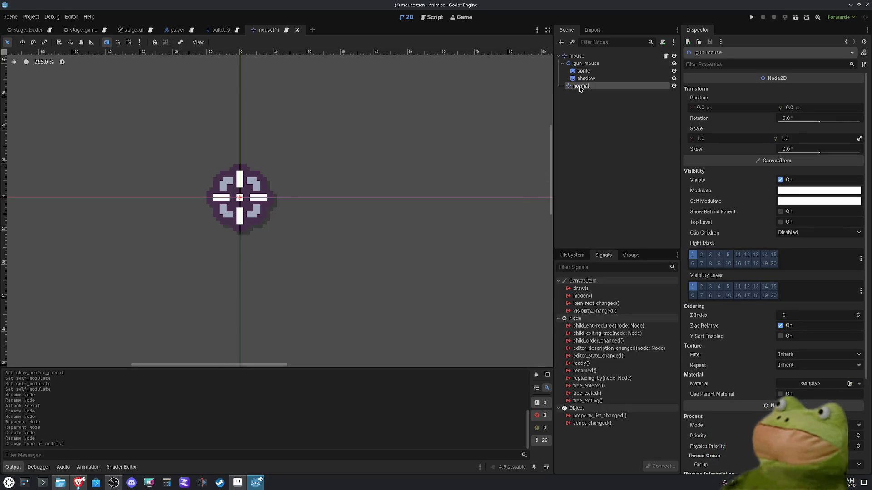
right_click(580, 86)
left_click(586, 159)
type("node")
key("Down")
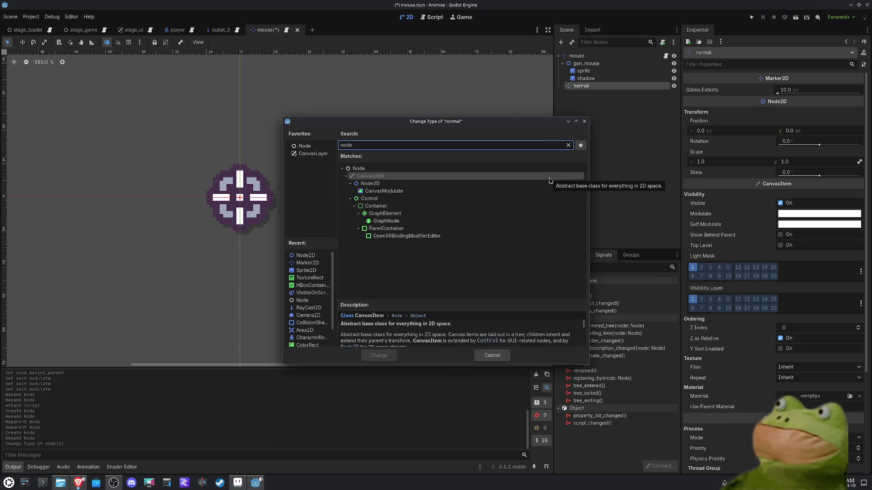
double_click(550, 183)
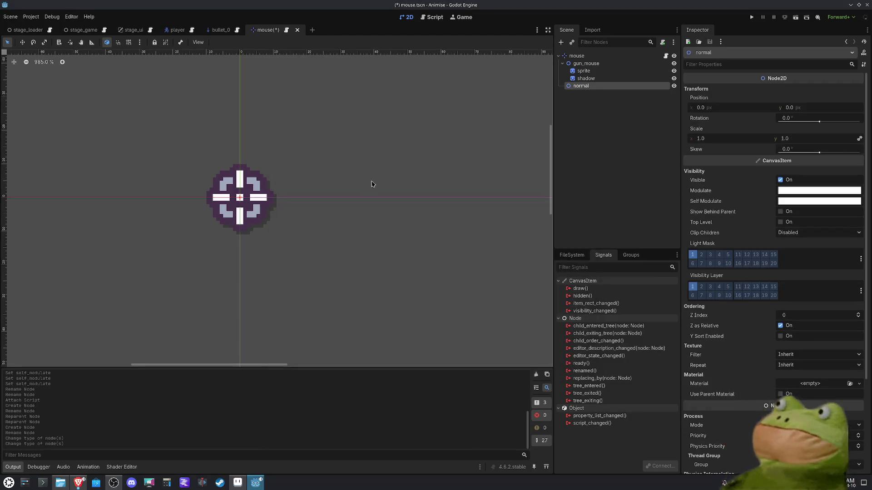
left_click_drag(581, 86, 572, 61)
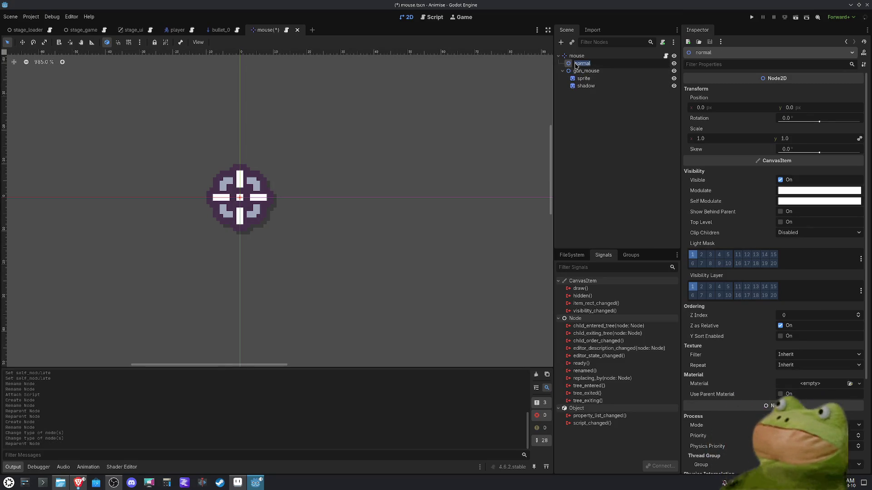
Add a Sprite2D under normal with the pixel-art sprite sheet as its texture.
left_click(561, 44)
type("sprite")
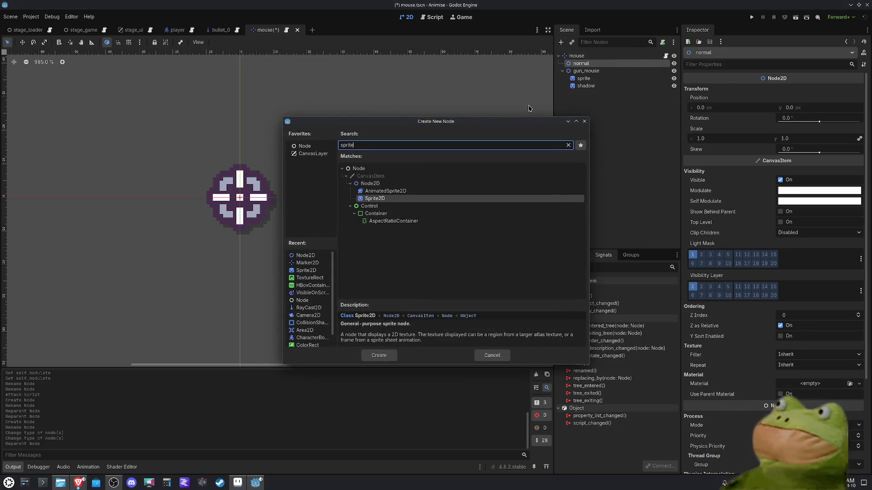
key("Return")
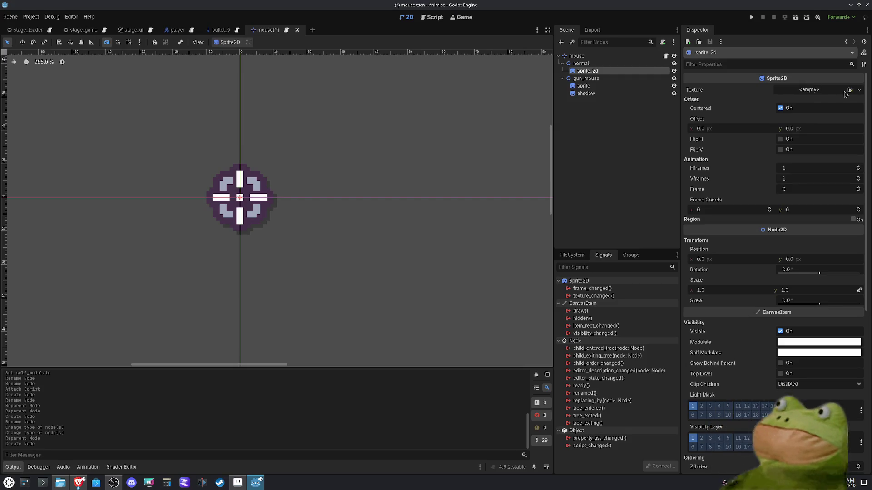
left_click(850, 90)
double_click(369, 173)
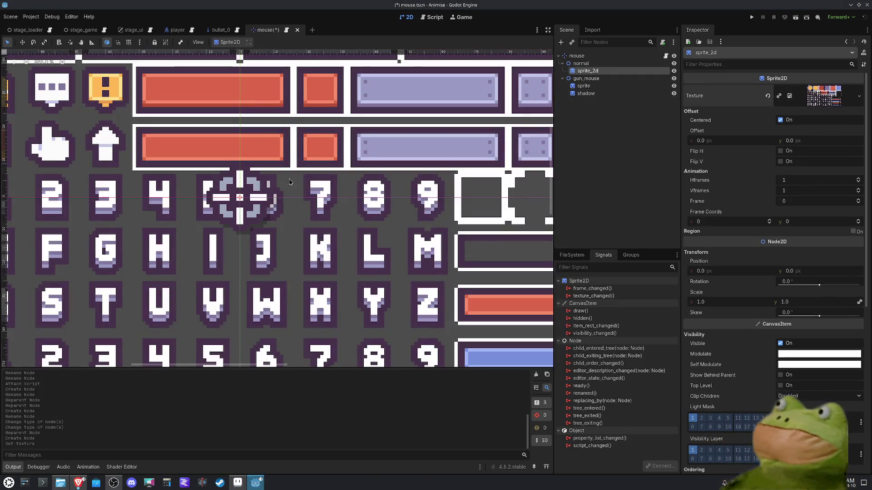
scroll(290, 182, "down", 6)
left_click_drag(256, 203, 249, 205)
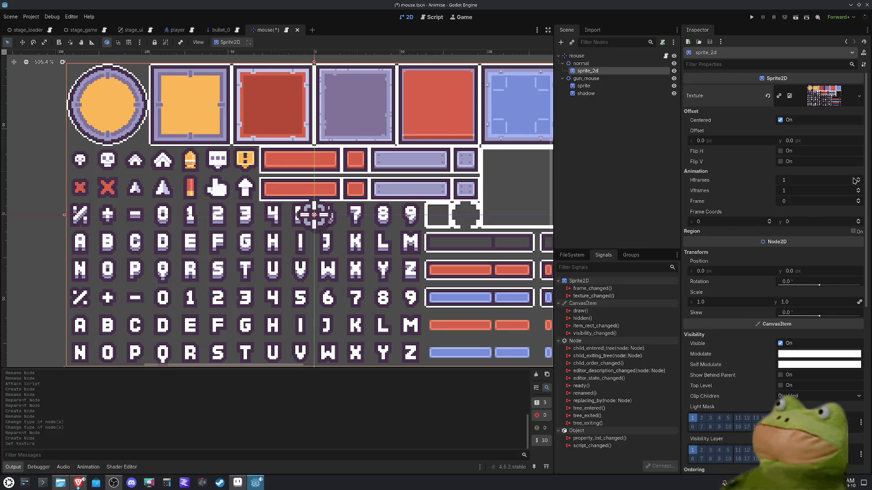
Try splitting the sprite sheet into 18 horizontal and 11 vertical frames.
left_click_drag(858, 181, 858, 181)
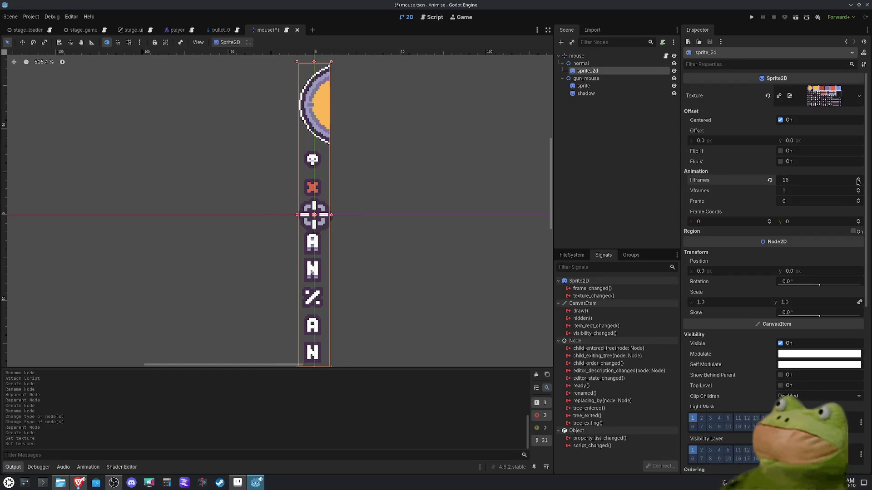
left_click(858, 180)
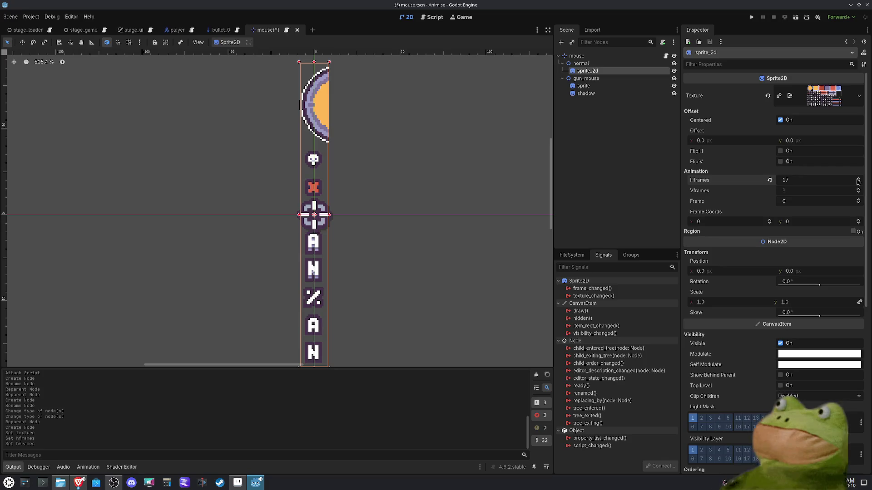
left_click_drag(859, 190, 859, 193)
scroll(363, 246, "up", 3)
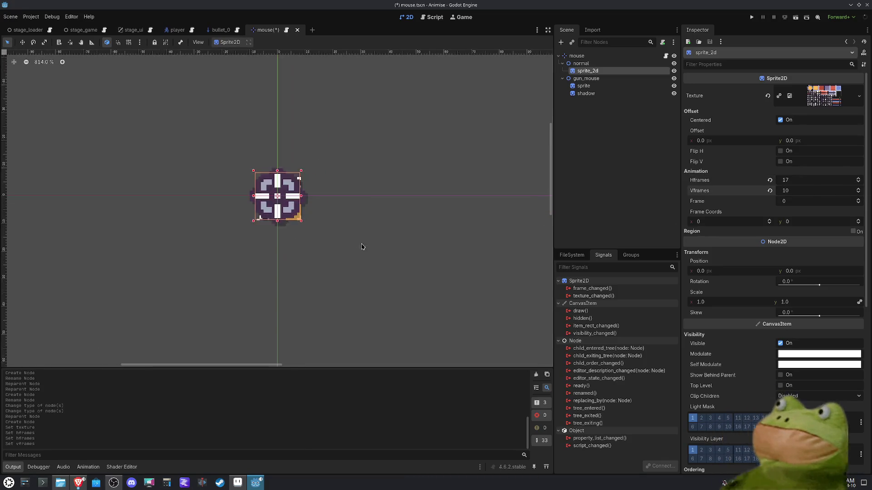
scroll(285, 187, "down", 1)
scroll(285, 186, "up", 3)
scroll(284, 186, "up", 3)
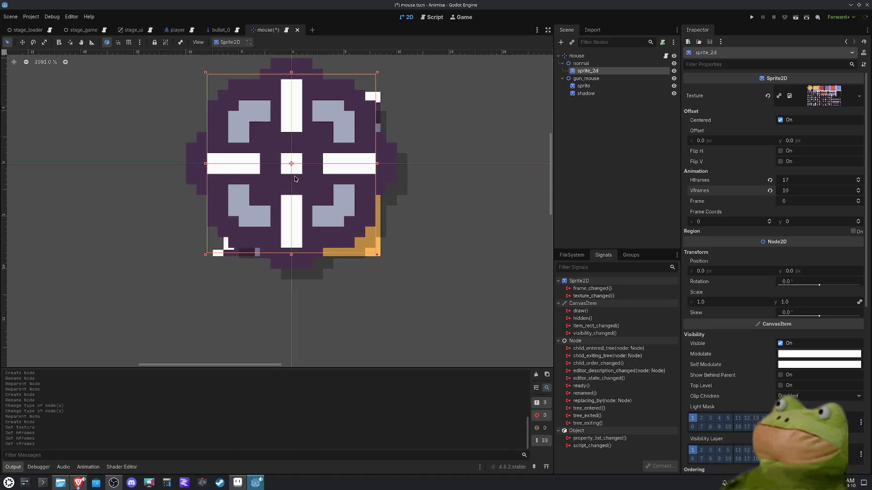
left_click(858, 179)
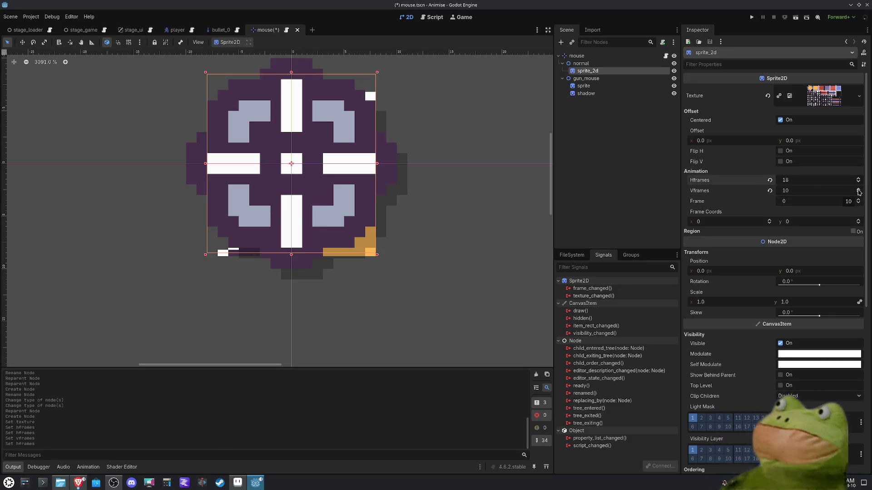
left_click(859, 190)
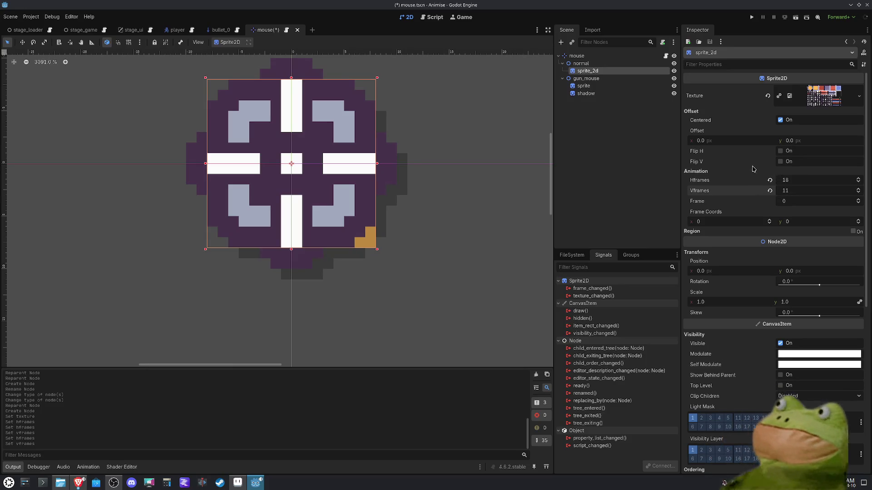
scroll(857, 203, "up", 6)
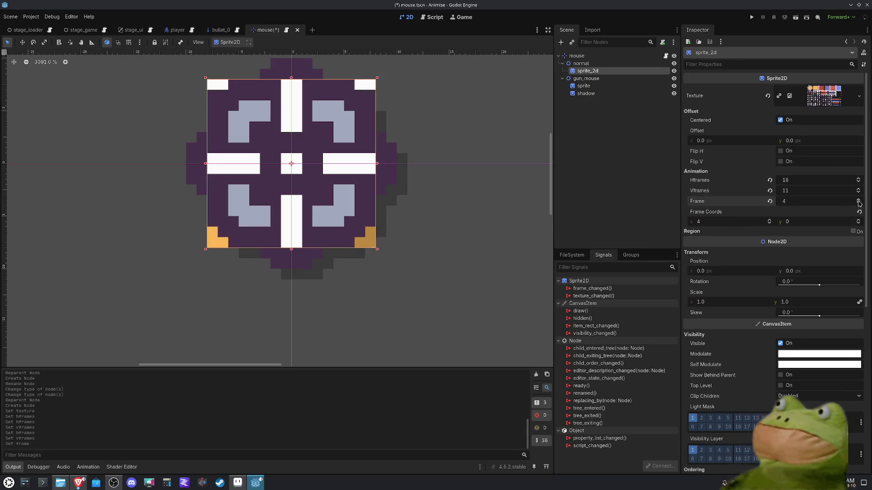
Hide gun_mouse and reset the sprite's Hframes and Vframes to 1.
left_click(674, 78)
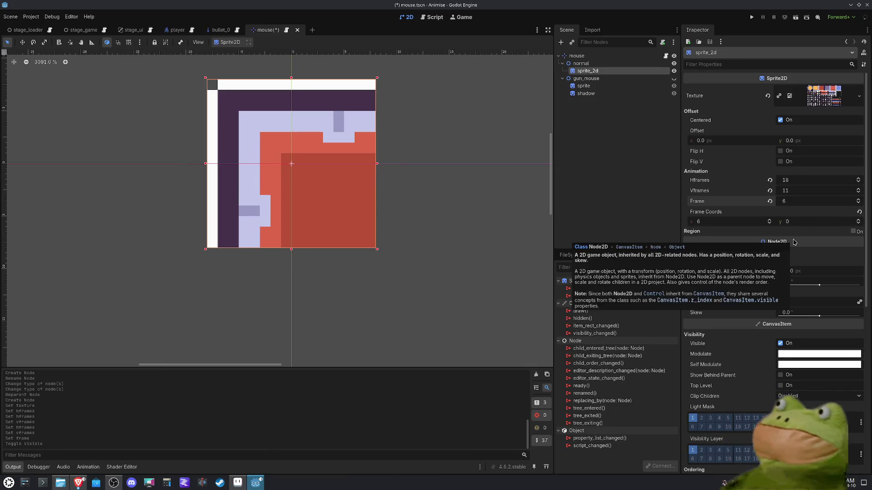
left_click(769, 190)
left_click(770, 180)
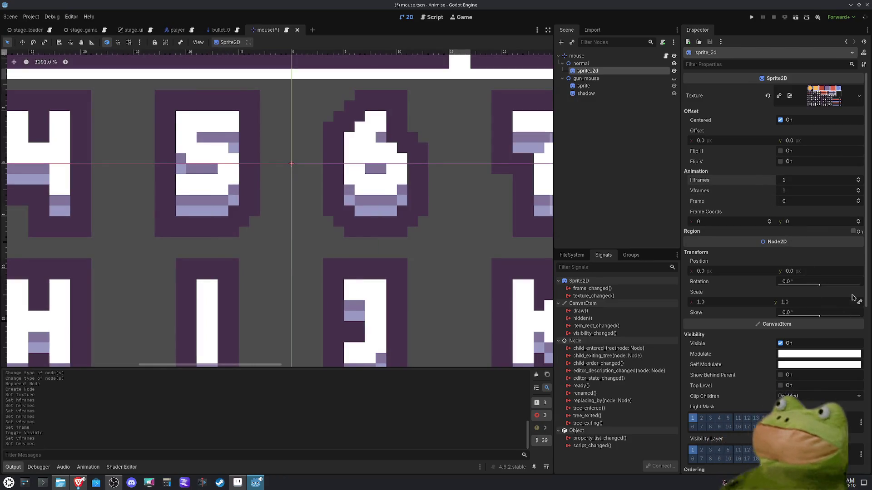
Enable region on the sprite and crop it to the 16×16 hand icon at 80,64.
left_click(853, 232)
left_click(778, 272)
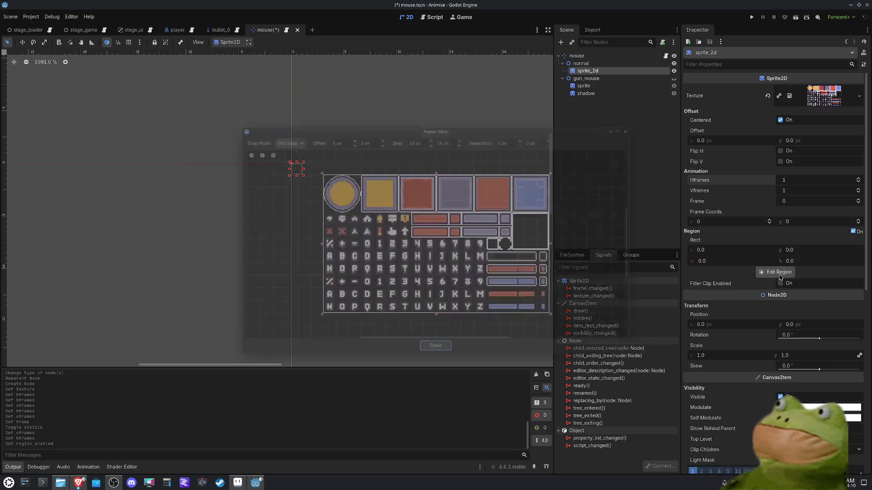
scroll(349, 213, "up", 5)
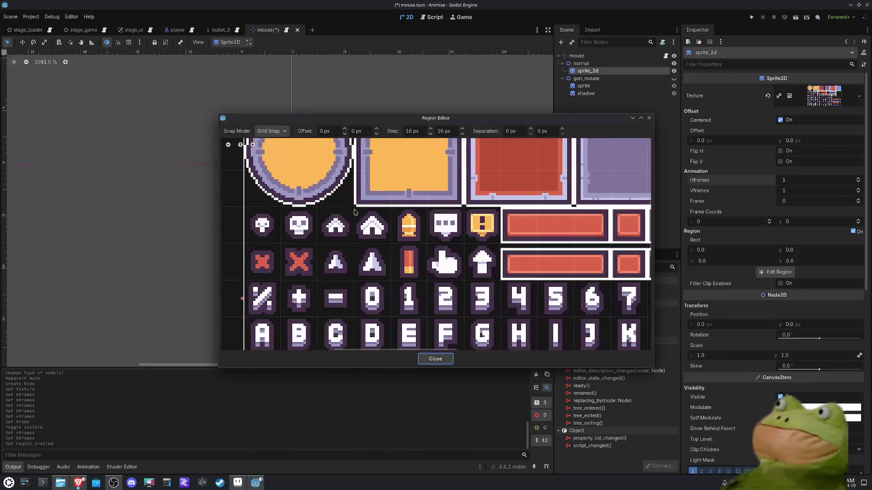
mouse_move(434, 303)
left_mouse_down()
mouse_move(441, 308)
mouse_move(353, 222)
left_mouse_up()
left_click(435, 359)
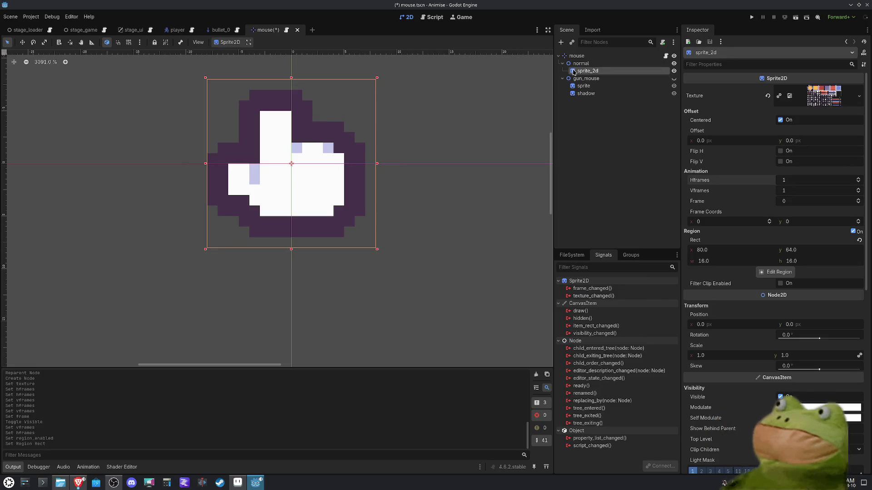
Duplicate the hand sprite one pixel right and down, drawn behind its parent, tinted black.
key("ctrl+d")
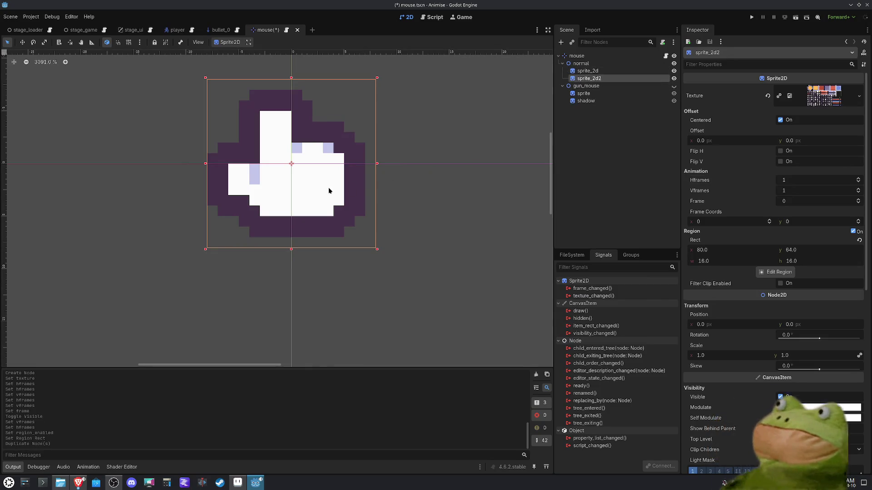
key("Right")
key("Down")
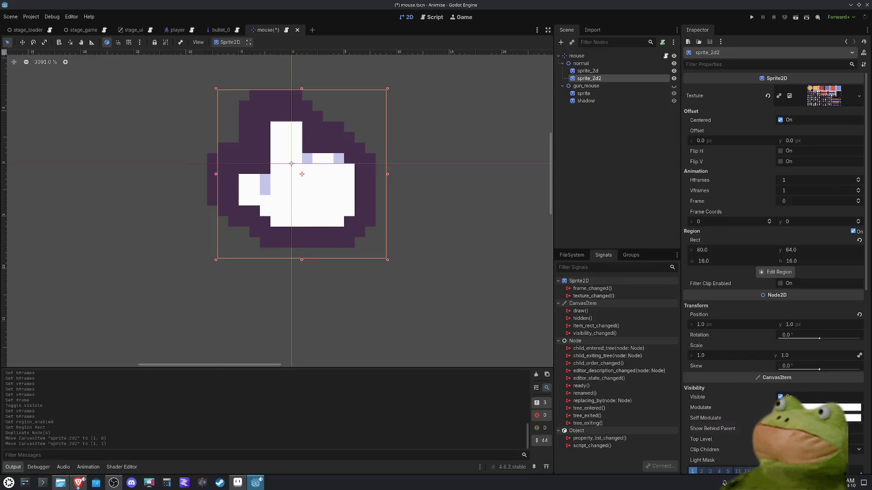
left_click(780, 429)
left_click(831, 418)
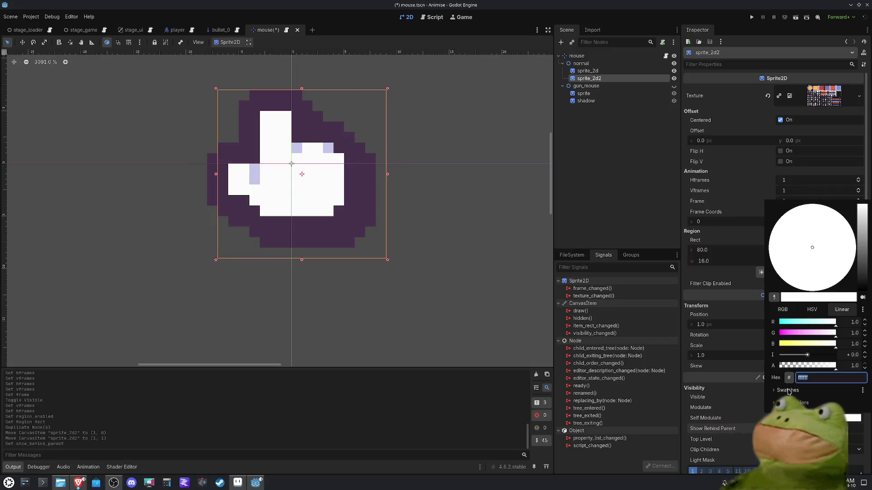
left_click_drag(861, 247, 436, 304)
left_click(197, 271)
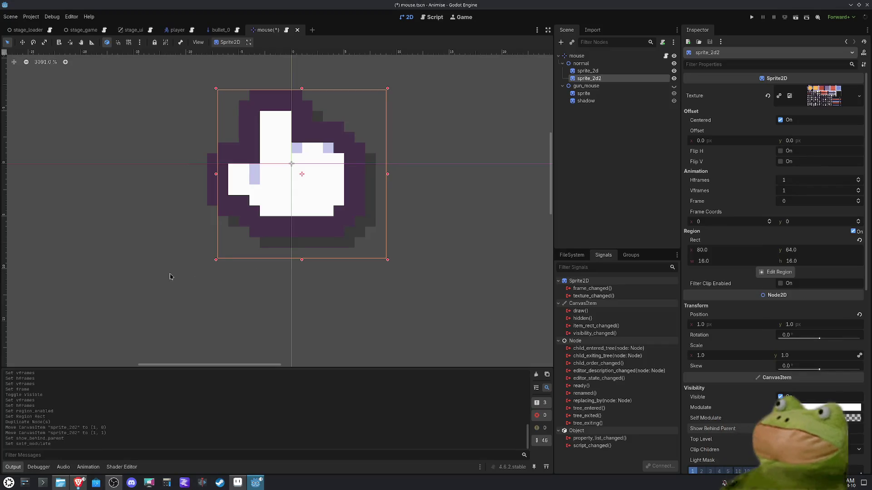
scroll(351, 258, "down", 4)
scroll(351, 258, "down", 1)
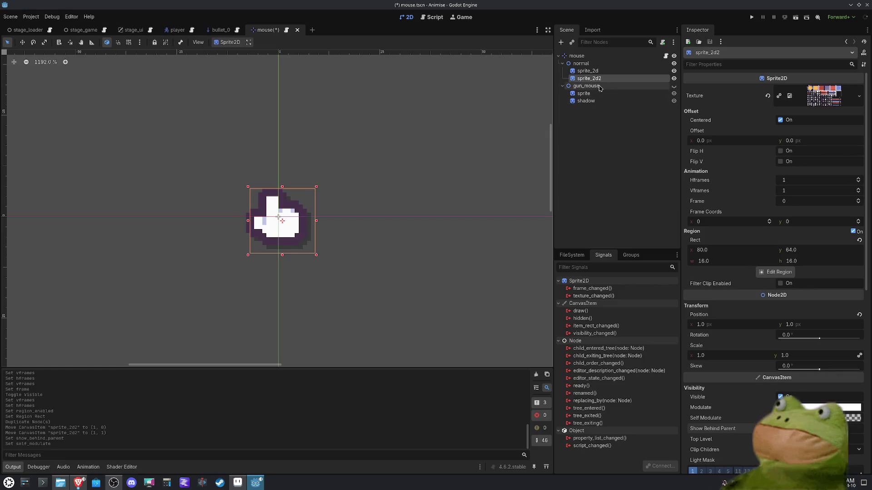
Rename the sprites to texture and shadow and save mouse.tscn.
left_click(588, 72)
left_click(591, 72)
type("texture")
key("Return")
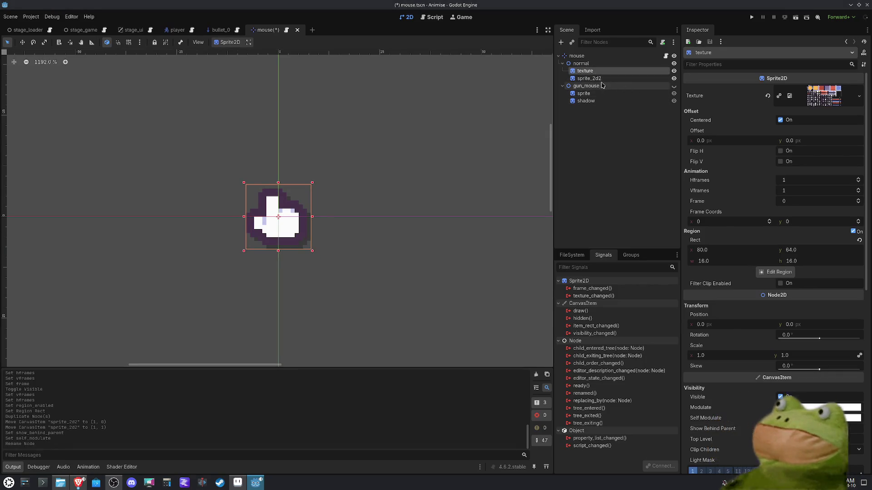
double_click(635, 78)
type("shadow")
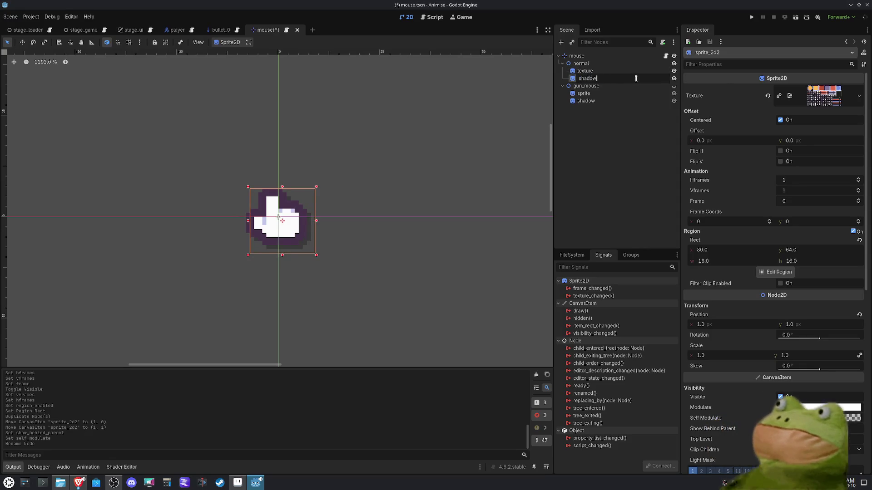
key("Return")
key("ctrl+s")
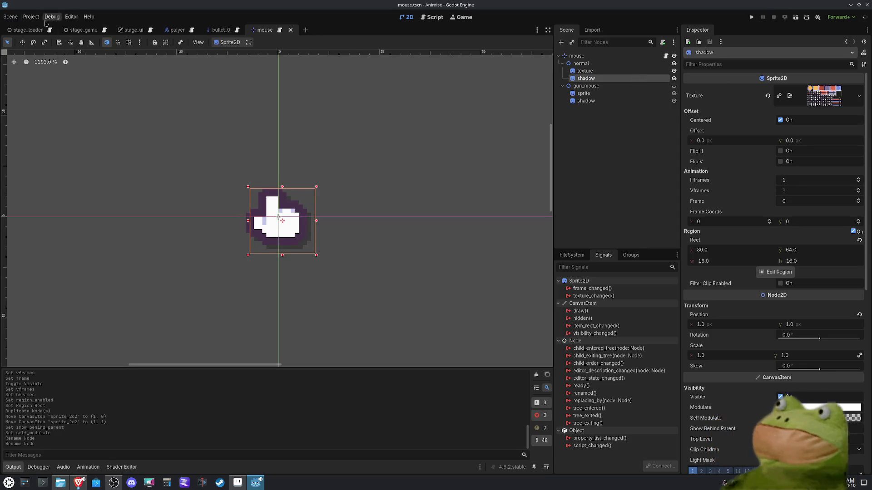
In stage_loader, instance mouse.tscn under the canvas_fade layer.
left_click(23, 29)
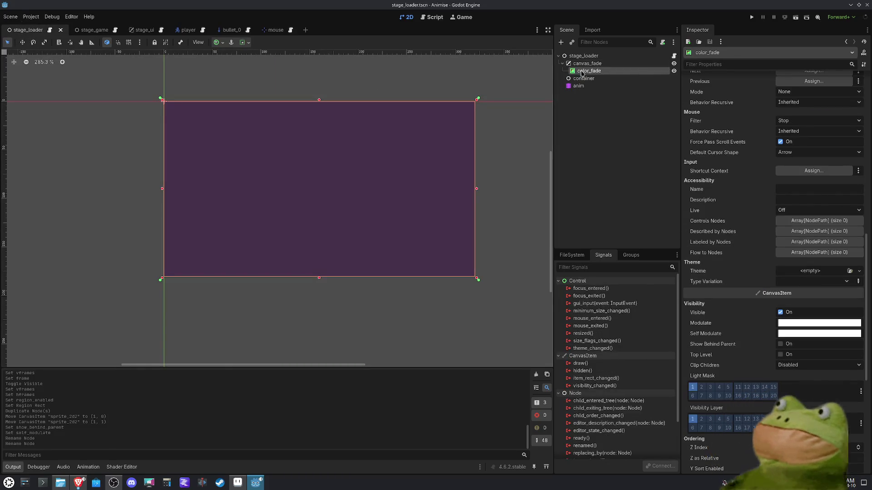
left_click(562, 64)
left_click(562, 64)
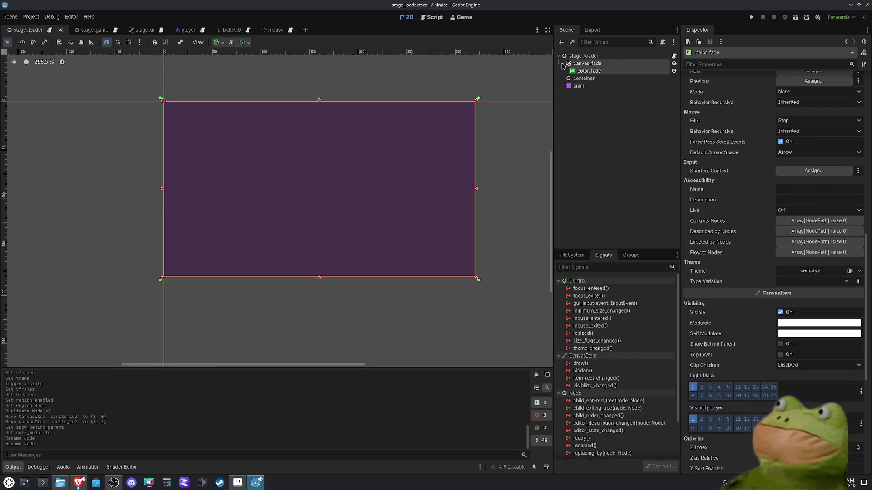
left_click(573, 63)
left_click(573, 42)
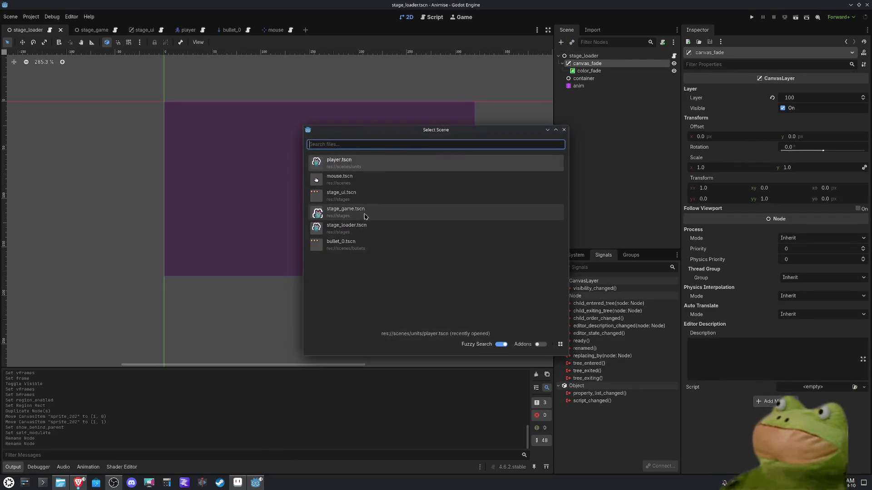
double_click(353, 178)
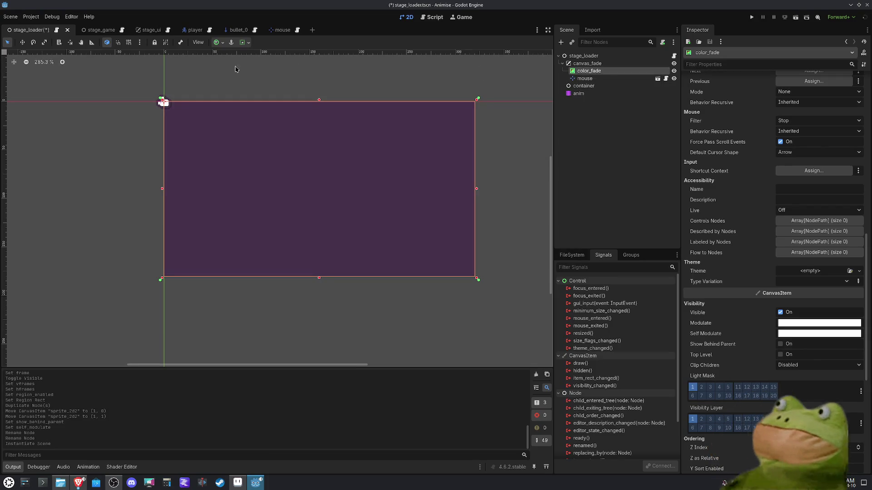
Move the mouse instance inside color_fade, enable Show Behind Parent, and run the game.
scroll(206, 100, "up", 5)
left_click_drag(583, 78, 574, 83)
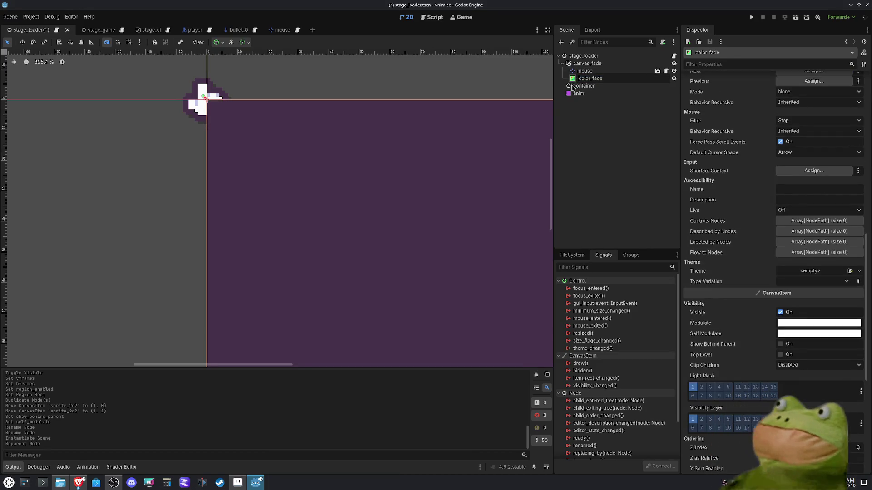
left_click(582, 65)
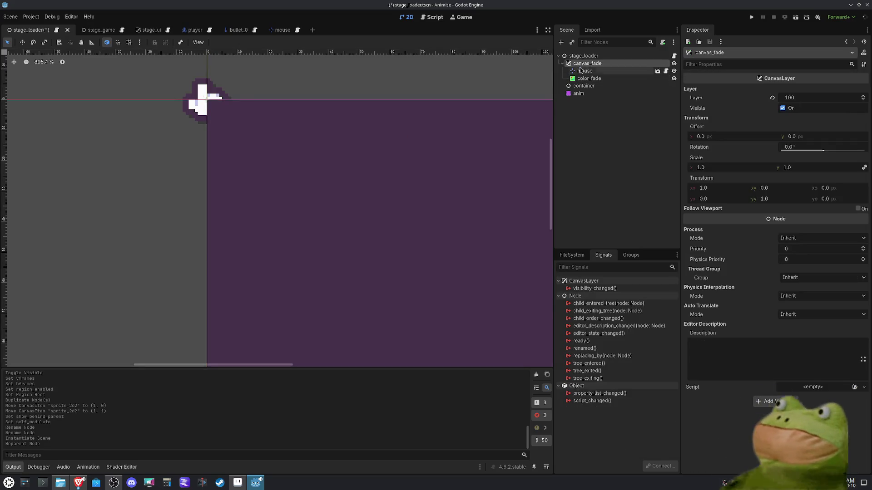
left_click_drag(583, 71, 581, 79)
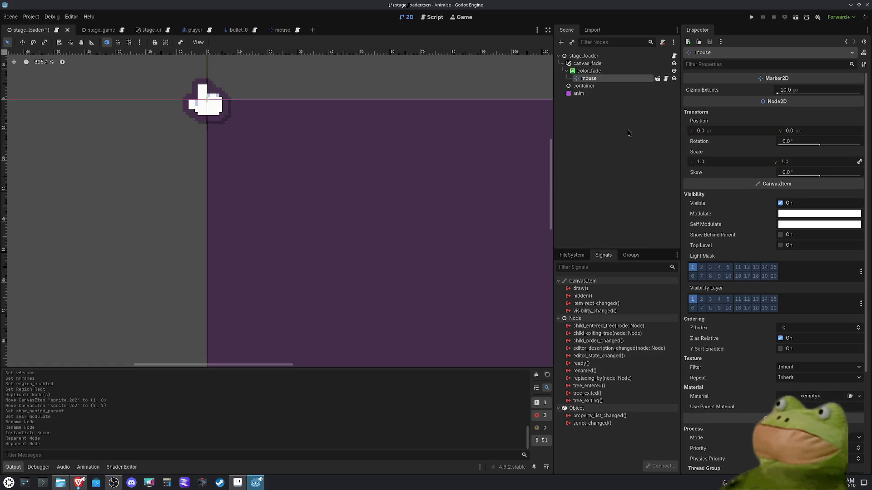
scroll(812, 406, "down", 5)
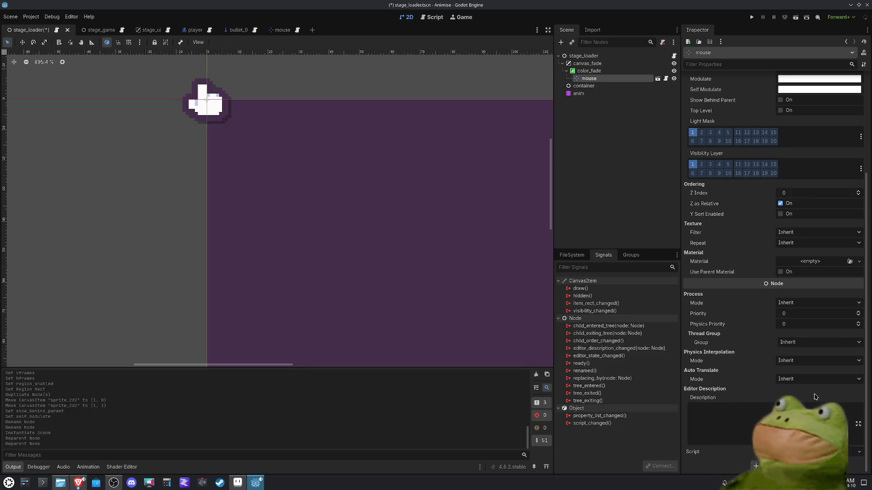
scroll(810, 322, "up", 5)
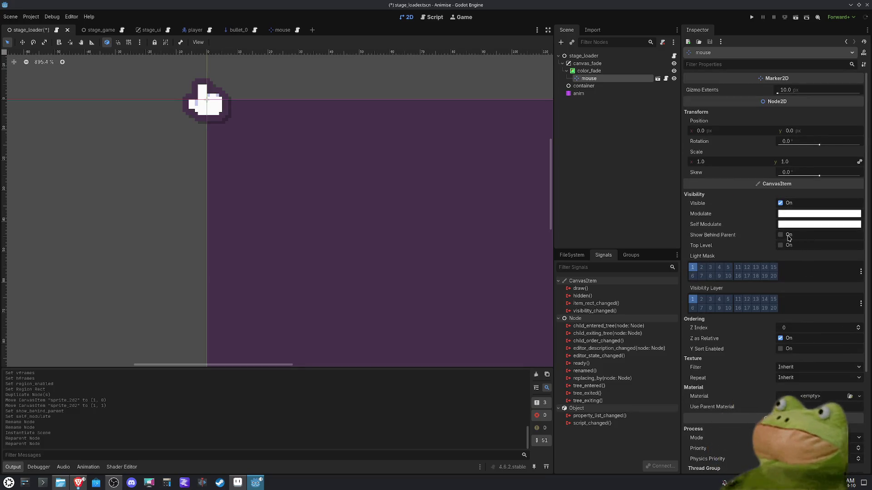
left_click(788, 236)
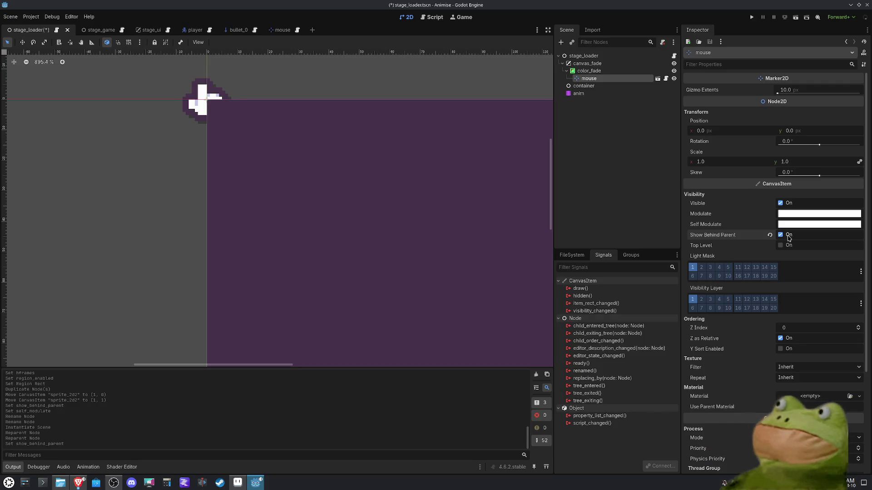
left_click(751, 17)
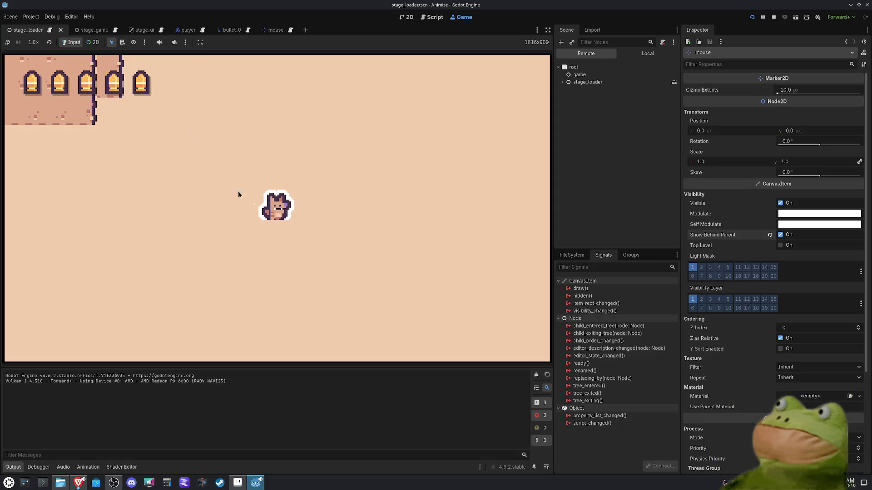
Move mouse back directly under canvas_fade above color_fade, disable Show Behind Parent, and test-run.
left_click(775, 18)
left_click_drag(584, 79, 587, 69)
left_click(577, 78)
left_click(585, 78)
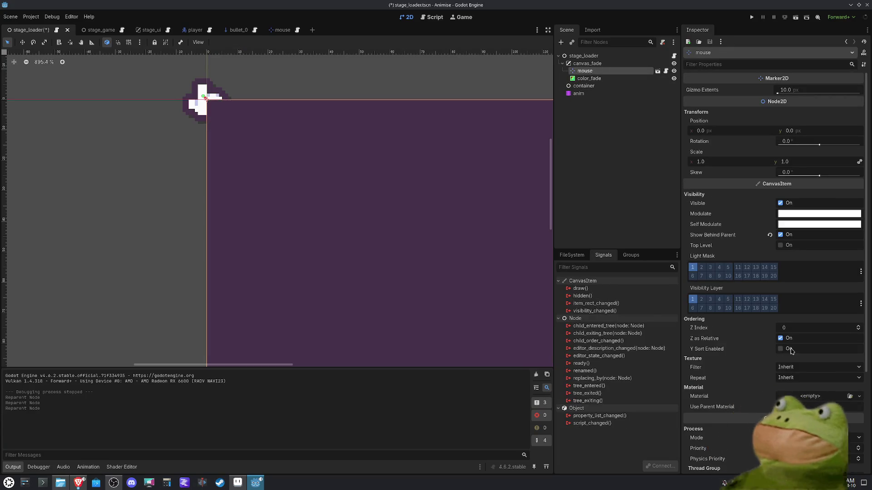
left_click(770, 235)
left_click(776, 17)
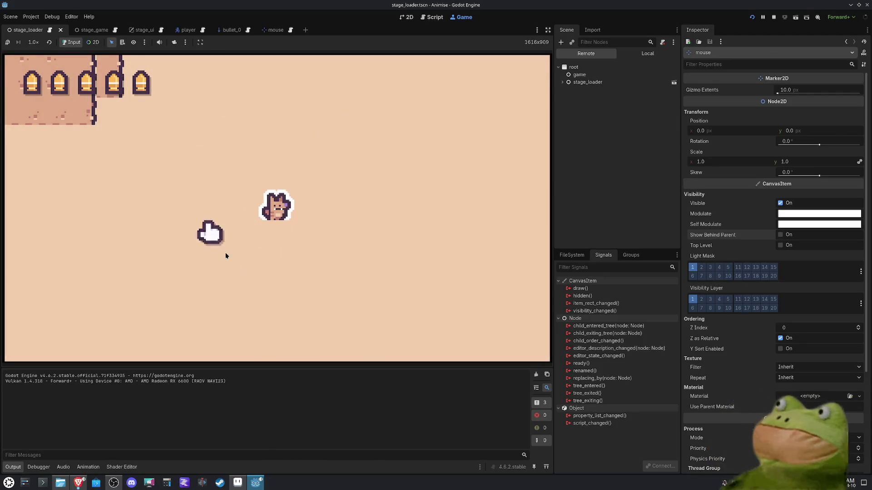
left_click(774, 16)
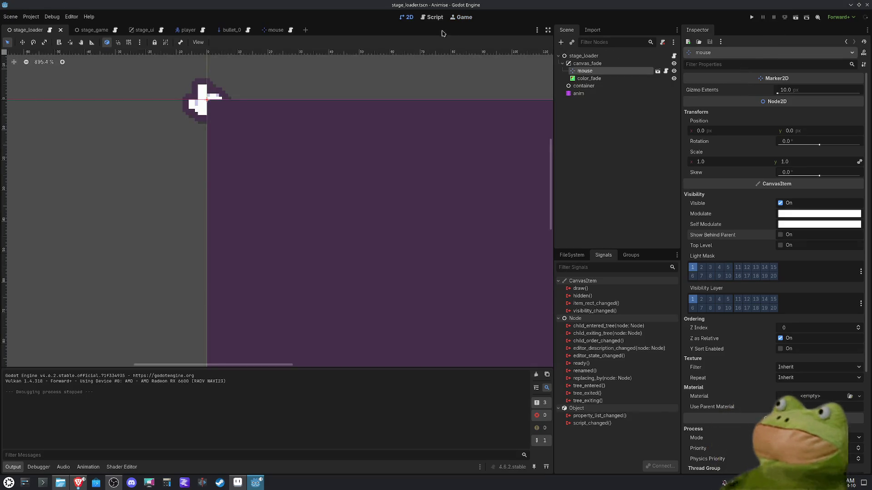
Add Input.mouse_mode = Input.MOUSE_MODE_HIDDEN to _ready in mouse.gd and run the game.
left_click(434, 18)
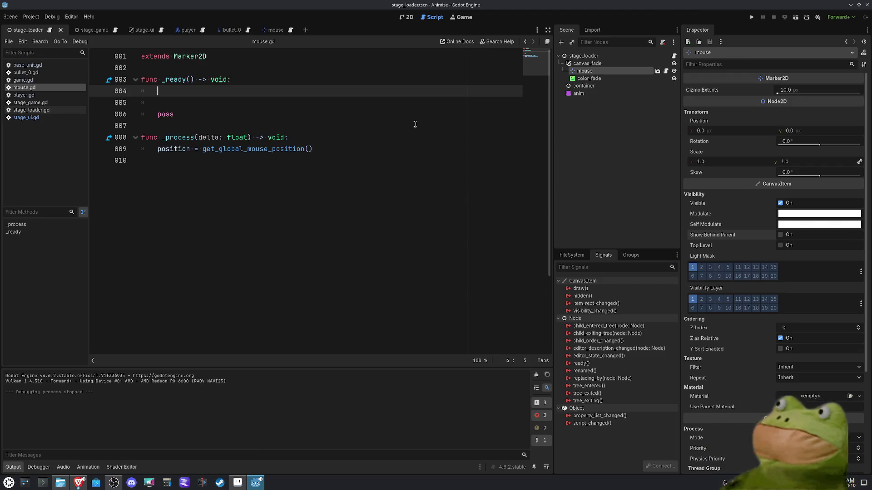
type("Input.mo")
type("use")
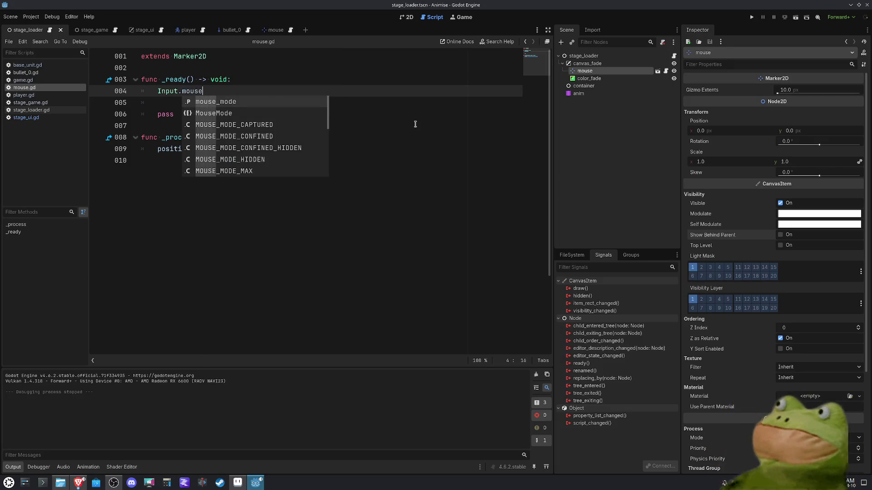
key("Return")
type("=")
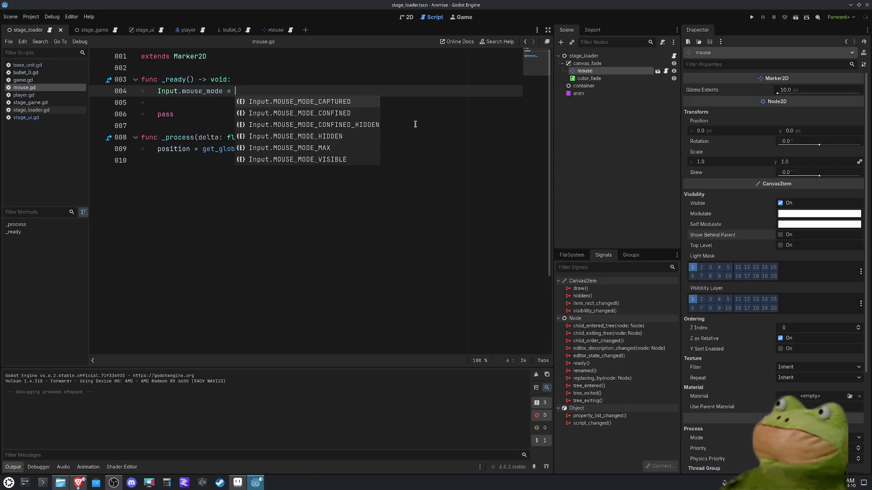
key("Down")
key("Down")
key("Down")
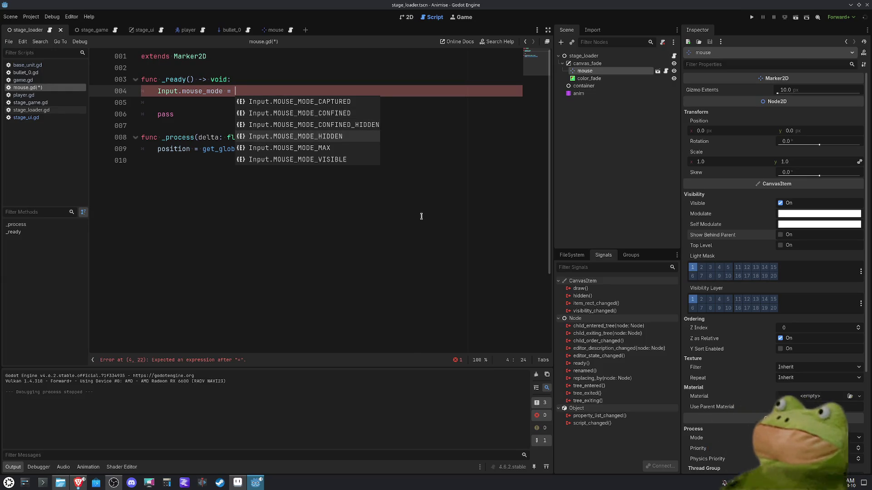
key("Return")
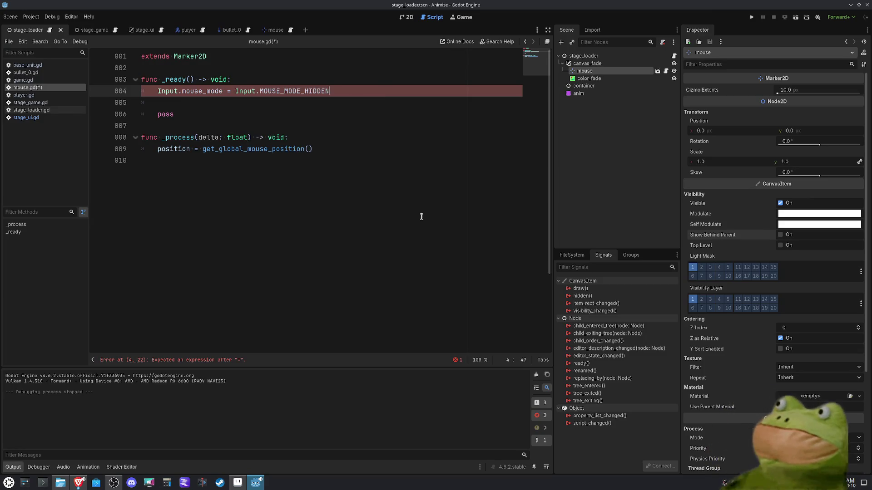
left_click(753, 20)
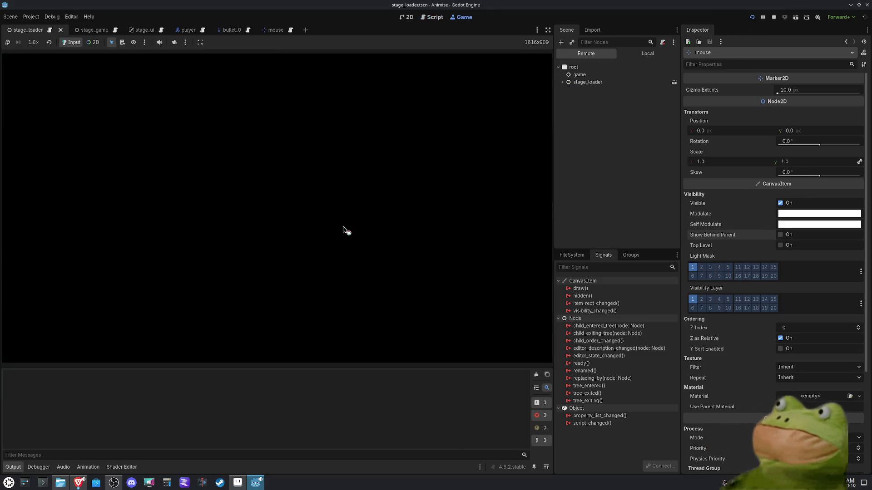
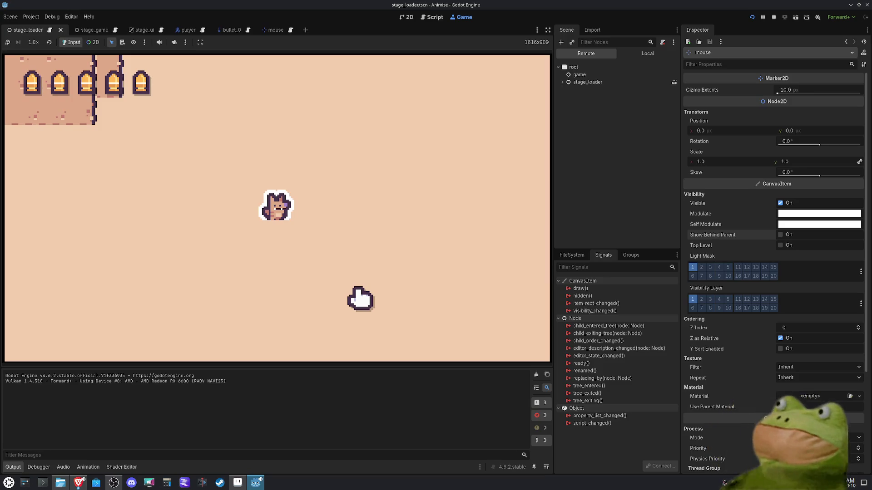
Stop the game and delete the blank line and 'pass' from _ready, leaving only the cursor-hiding line.
left_click(774, 17)
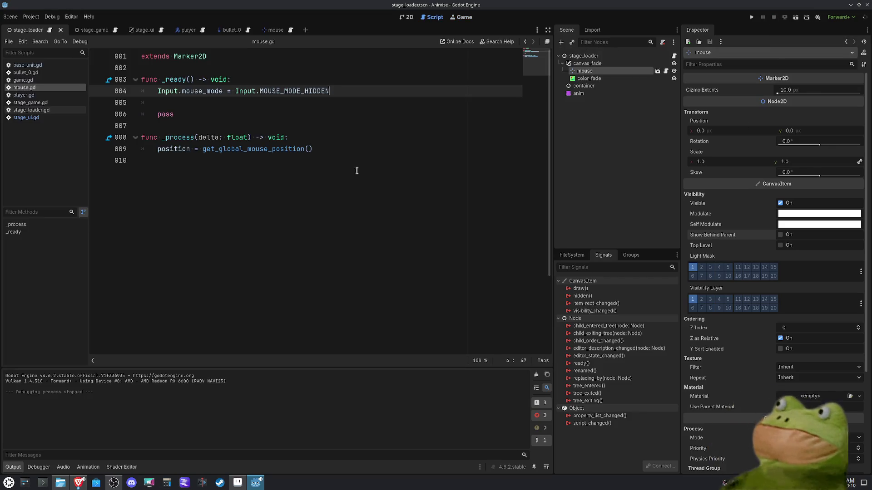
left_click(201, 108)
key("ctrl+shift+k")
key("ctrl+shift+k")
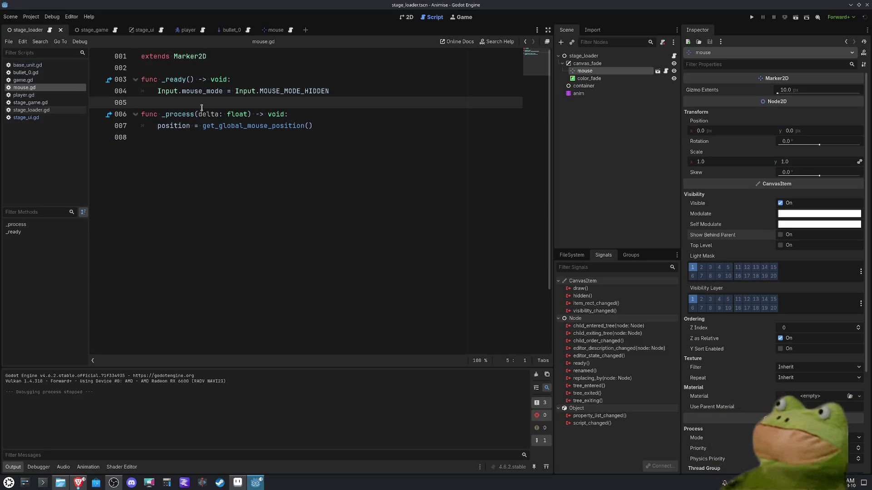
left_click(367, 92)
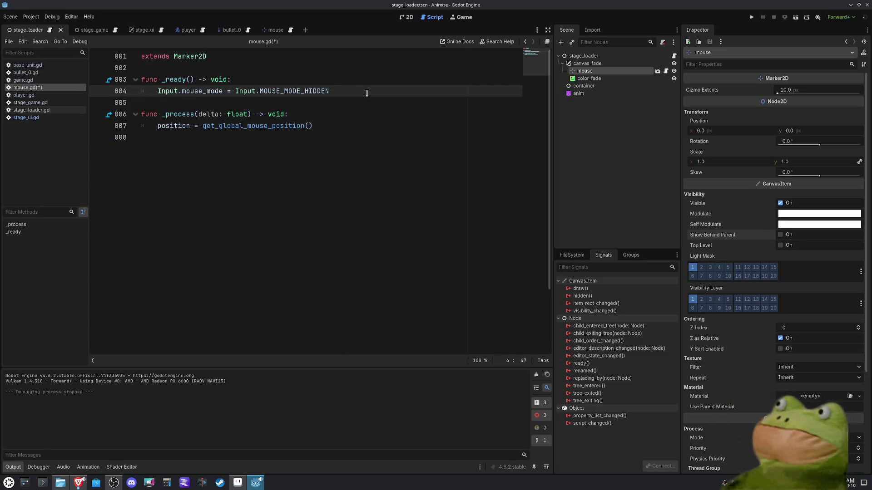